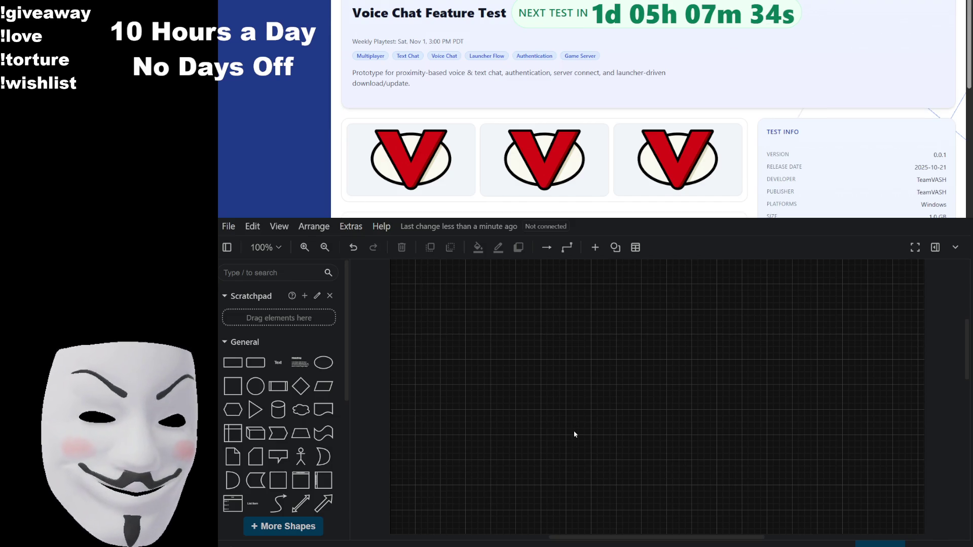
Step: Add a rectangle to the empty canvas labelled User
mouse_move(233, 362)
mouse_down()
mouse_move(543, 343)
mouse_move(578, 351)
mouse_up()
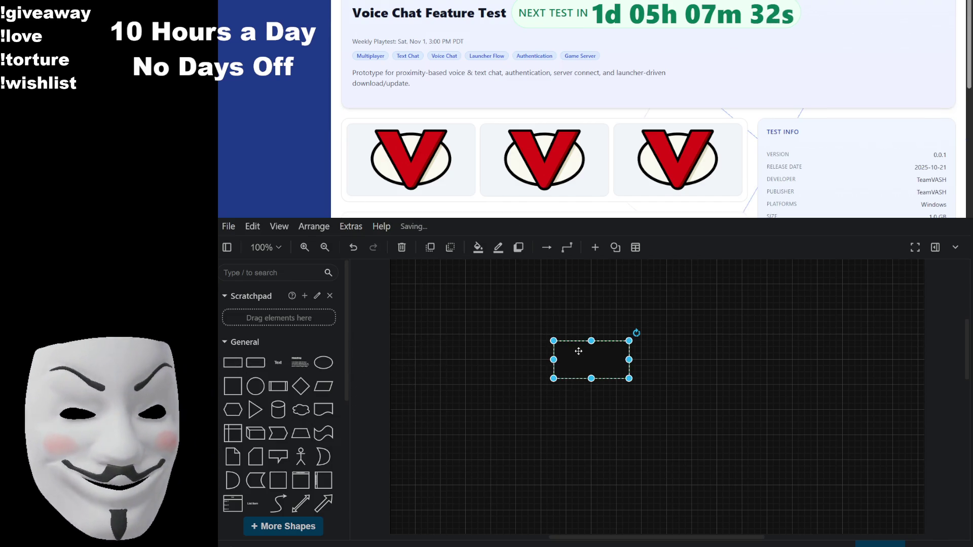
double_click(579, 351)
text(user)
key(BackSpace)
key(BackSpace)
key(BackSpace)
text(User)
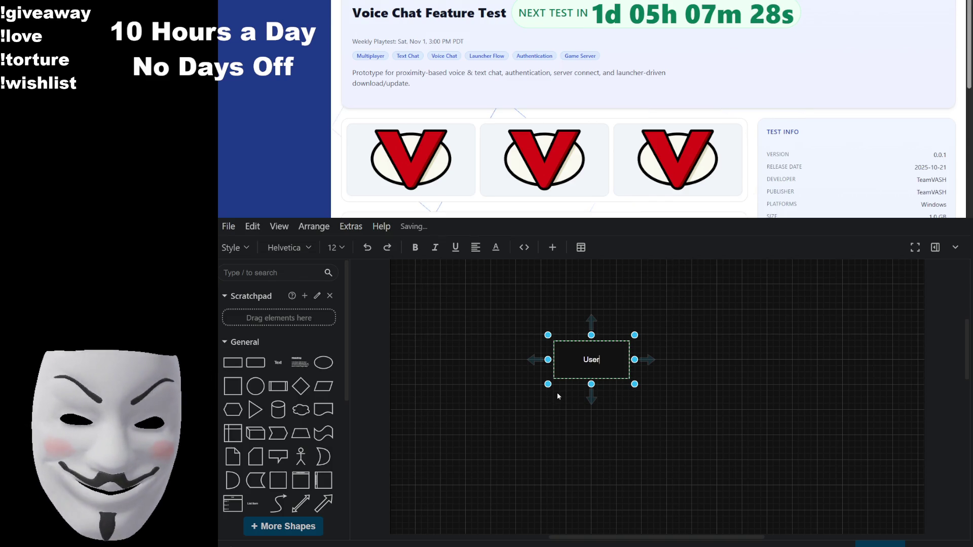
click(507, 435)
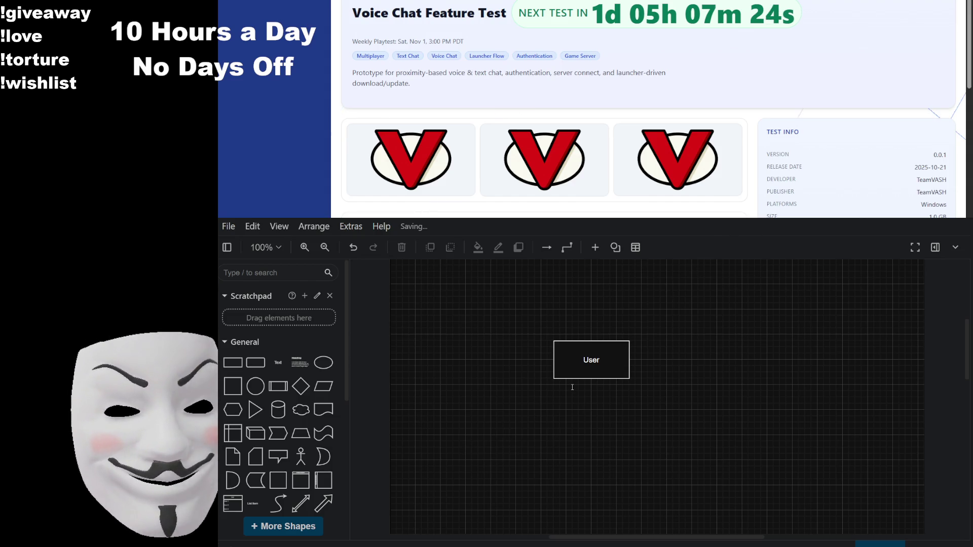
Step: Duplicate the User box and relabel the copy Friend Request
click(624, 375)
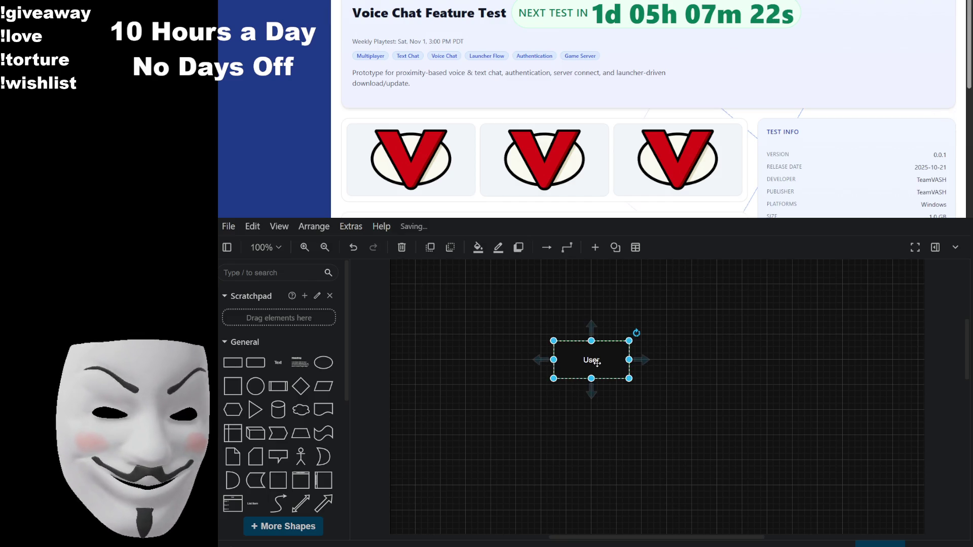
key(ctrl+d)
double_click(623, 379)
text(Fr)
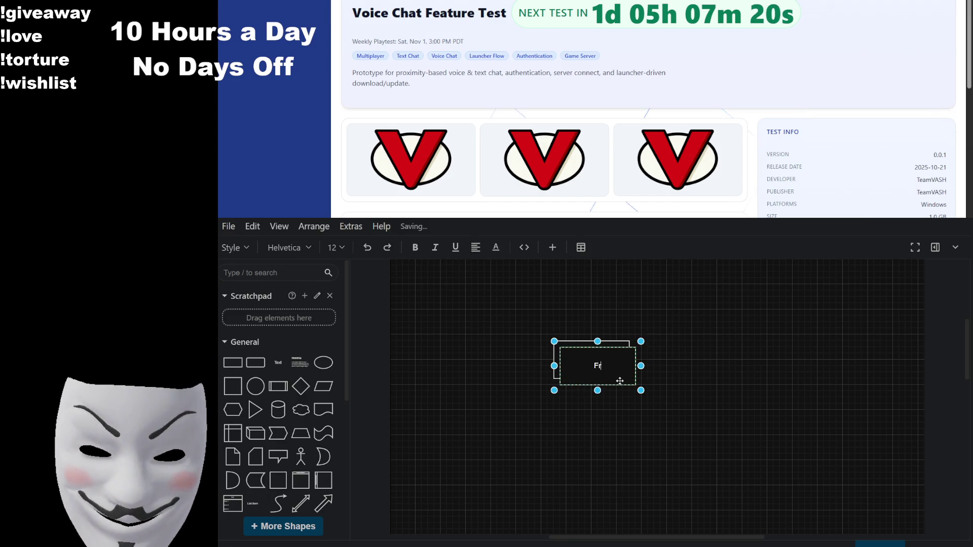
text(ie)
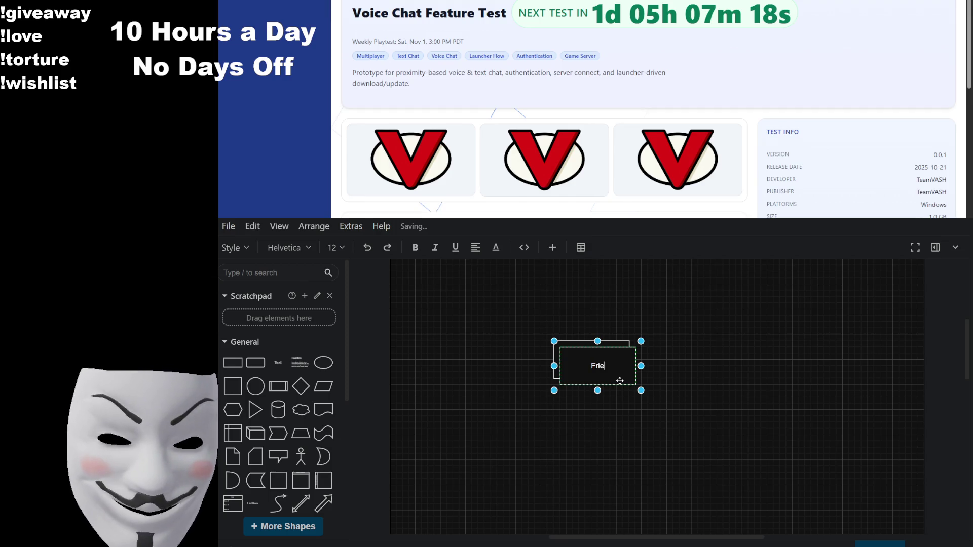
text(nd Request)
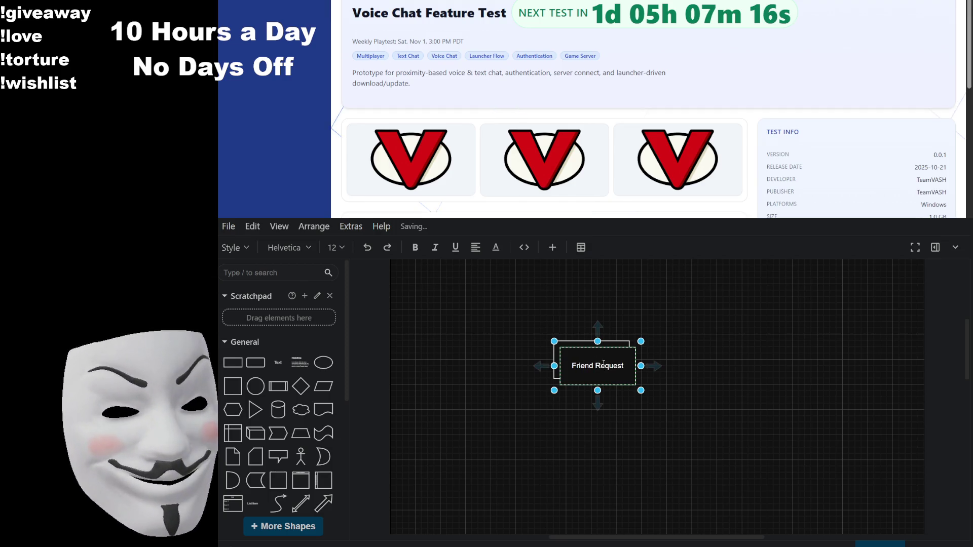
click(740, 397)
Step: Move Friend Request below-right of User and rename the left copy Friends List
mouse_move(622, 385)
mouse_down()
mouse_move(690, 442)
mouse_move(545, 430)
mouse_up()
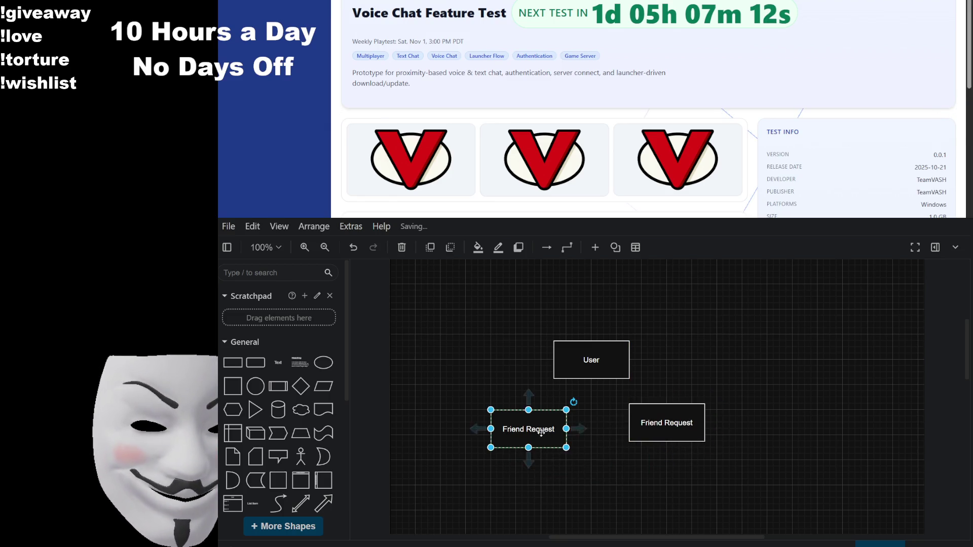
double_click(530, 428)
text(Friends List)
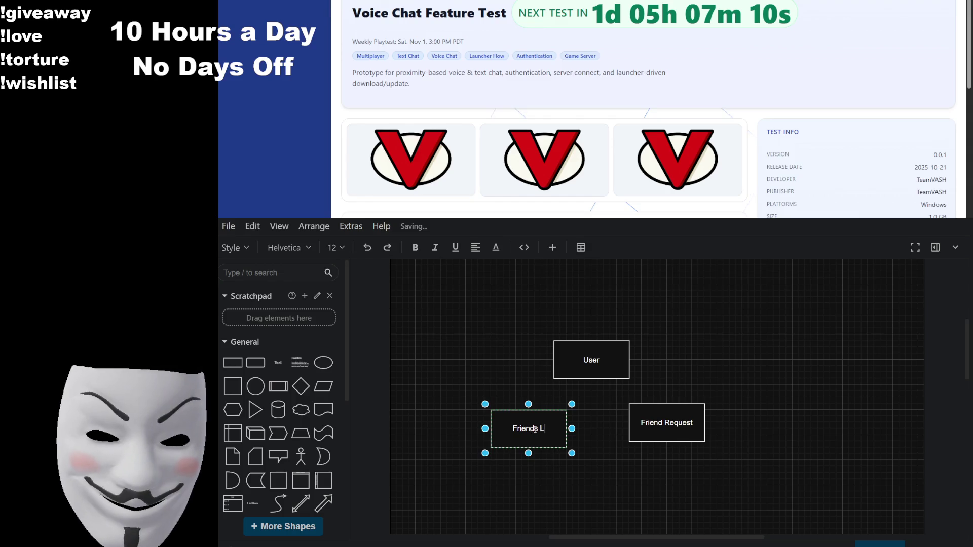
click(692, 361)
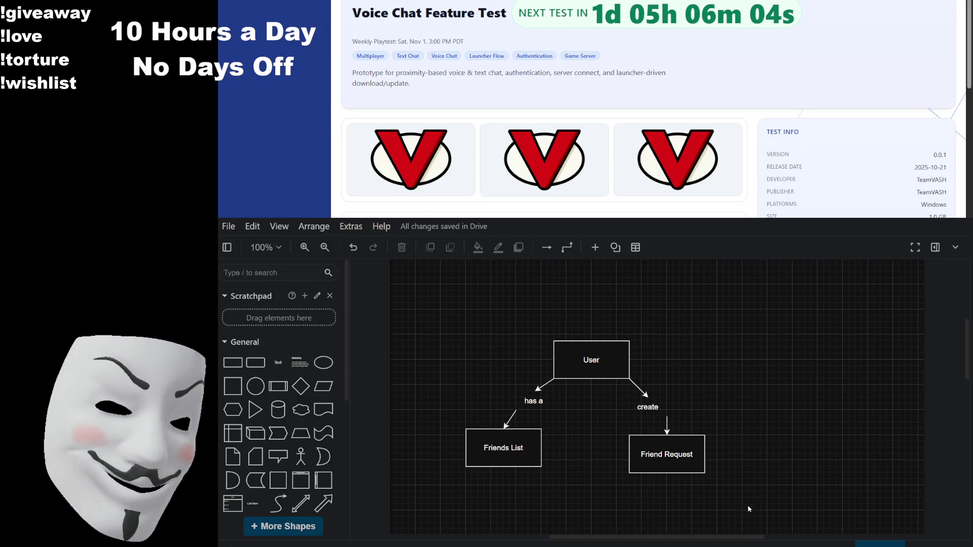
click(653, 407)
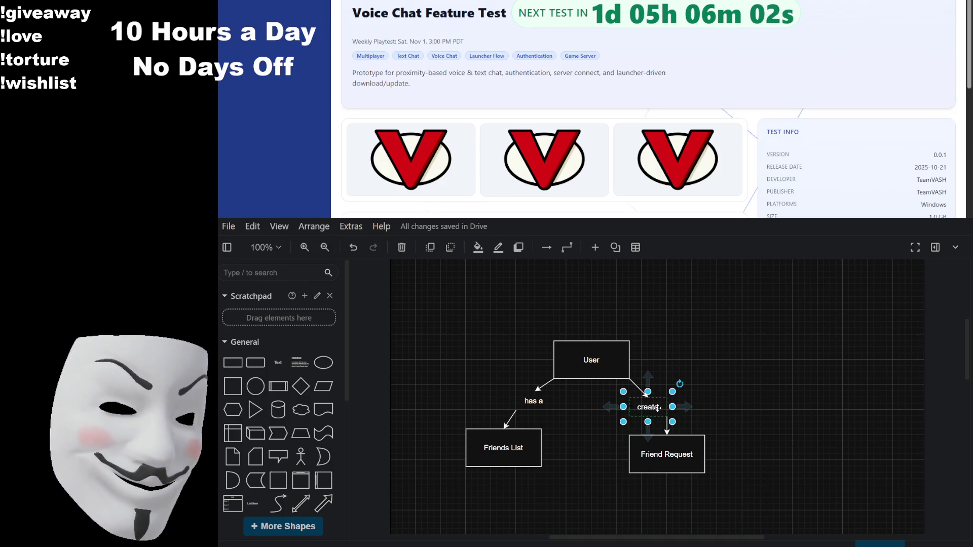
Step: Replace the create arrow's label text with has
double_click(653, 407)
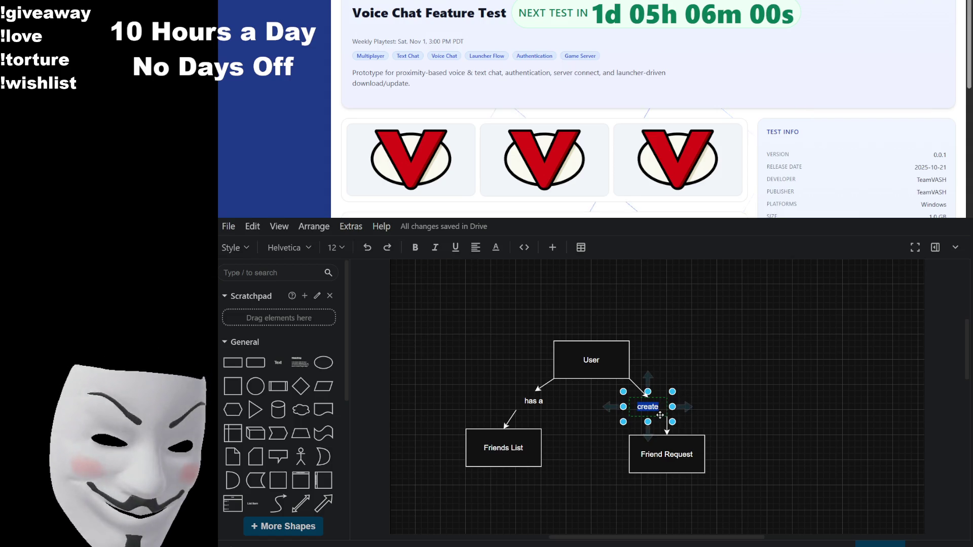
text(/acc)
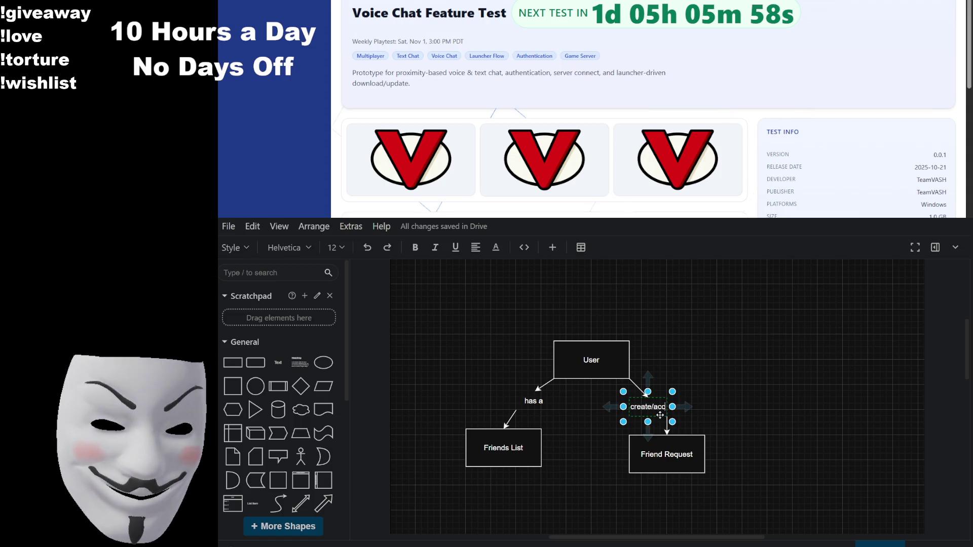
text(ept/reject)
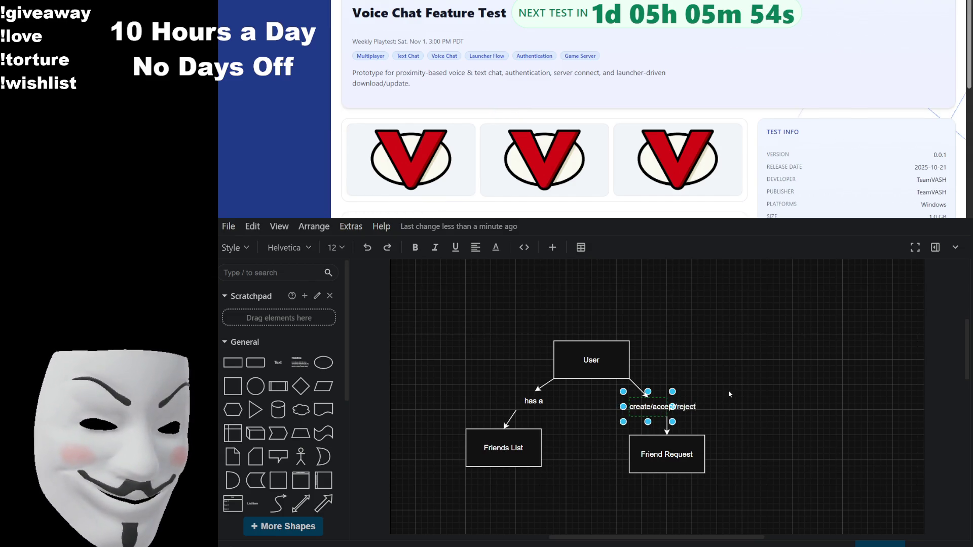
mouse_move(680, 443)
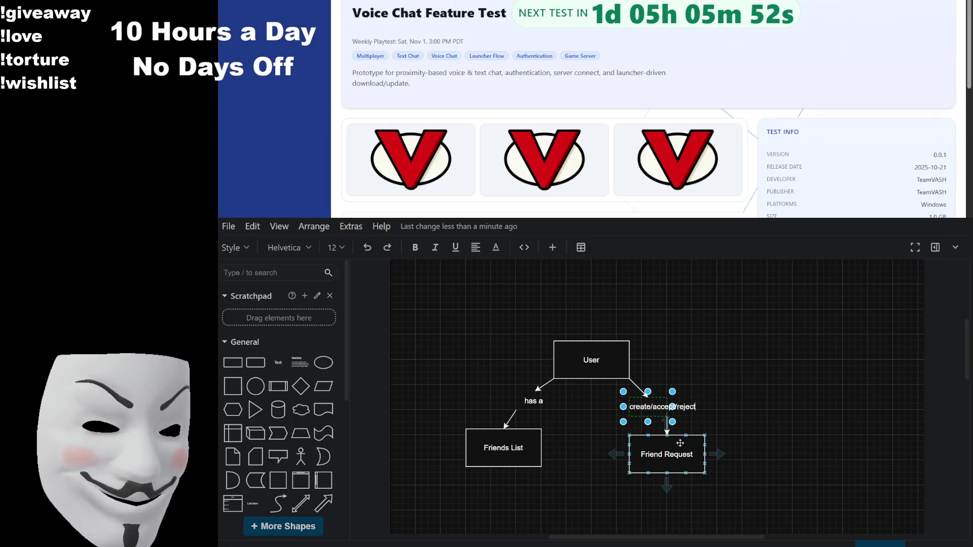
key(ctrl+a)
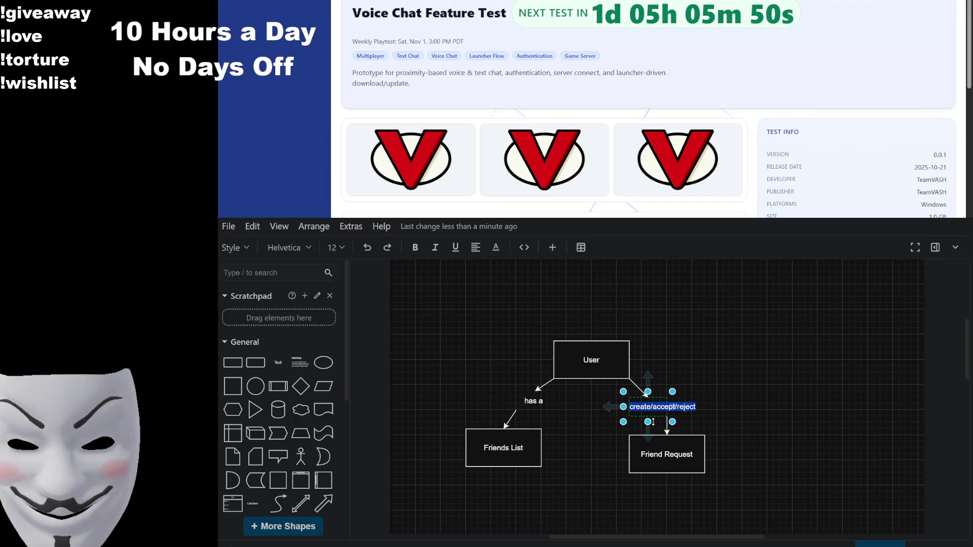
text(h)
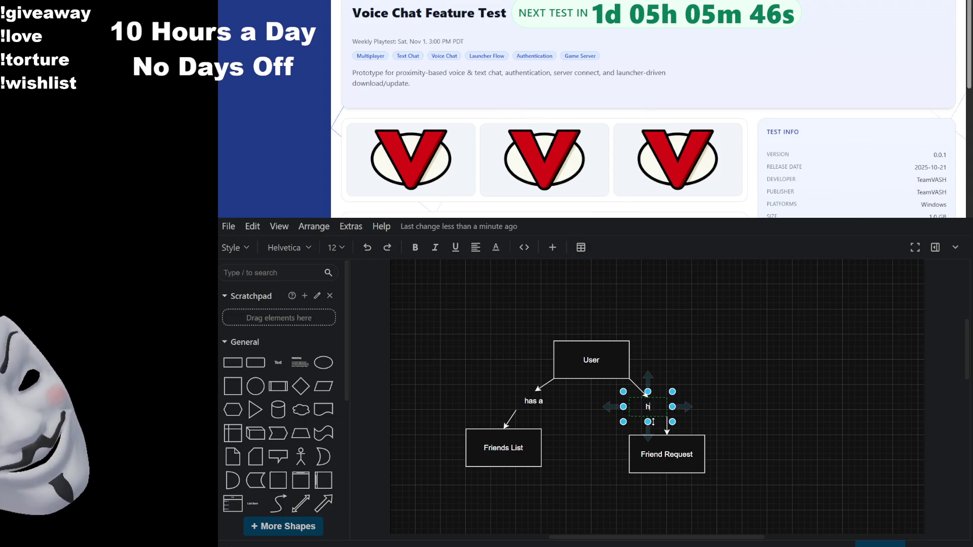
text(as)
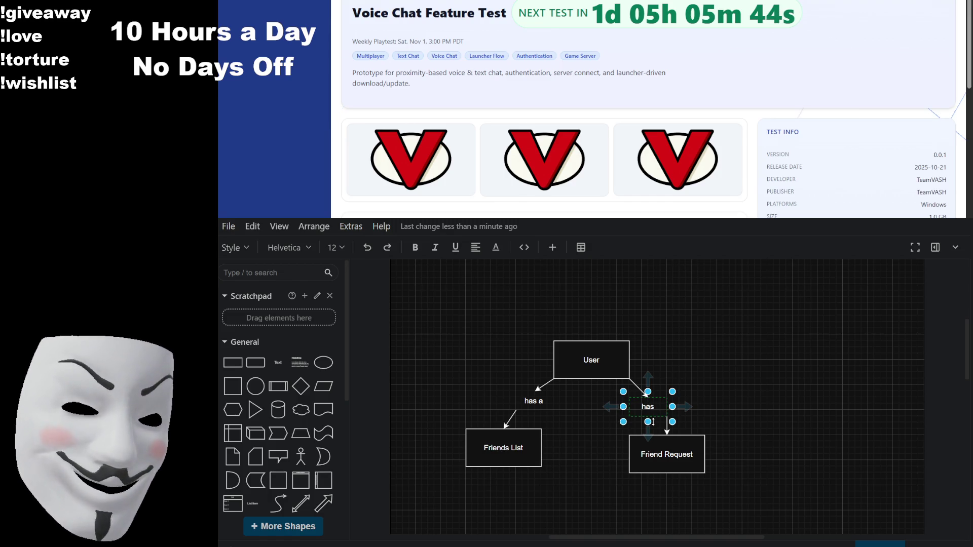
click(690, 459)
Step: Rename the box to Friend Requests and nudge it slightly right
double_click(688, 457)
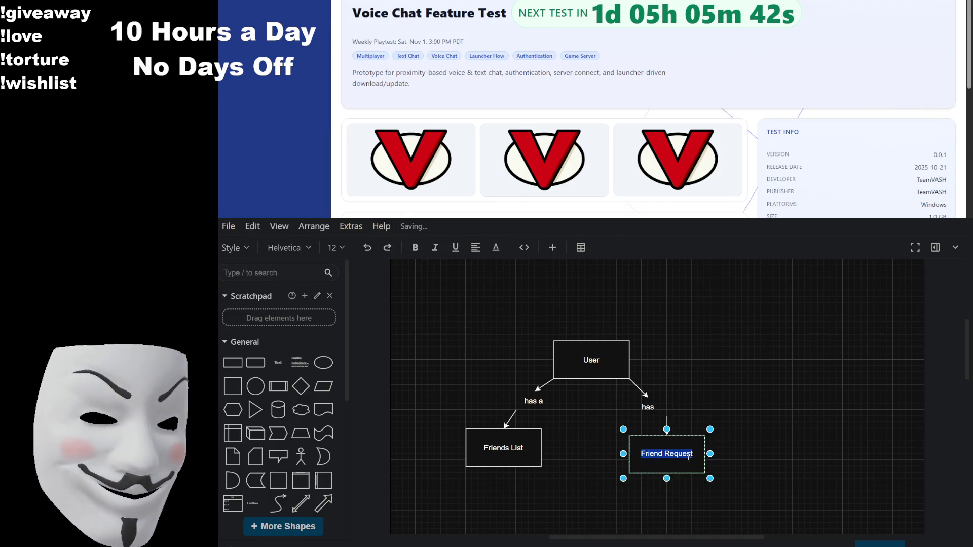
click(688, 457)
key(Escape)
double_click(690, 457)
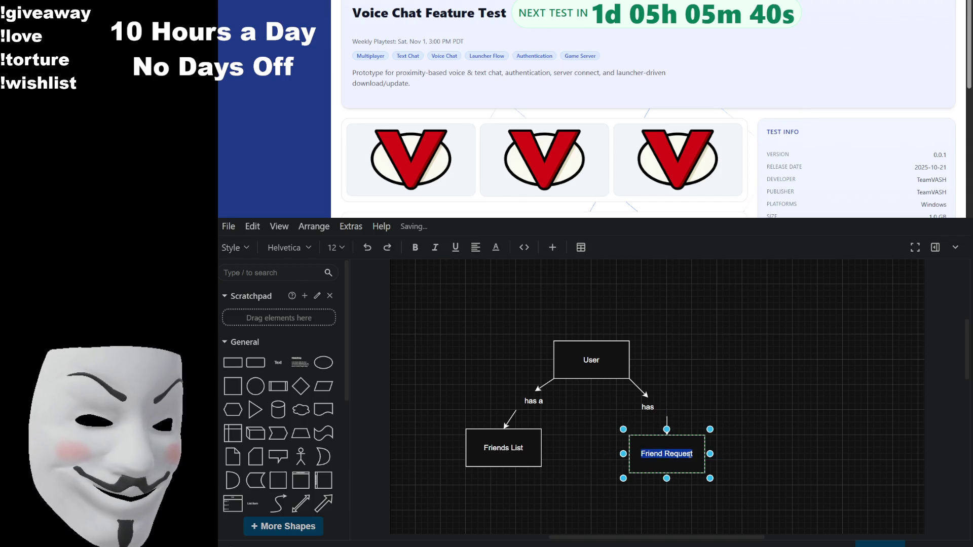
text(s)
click(699, 341)
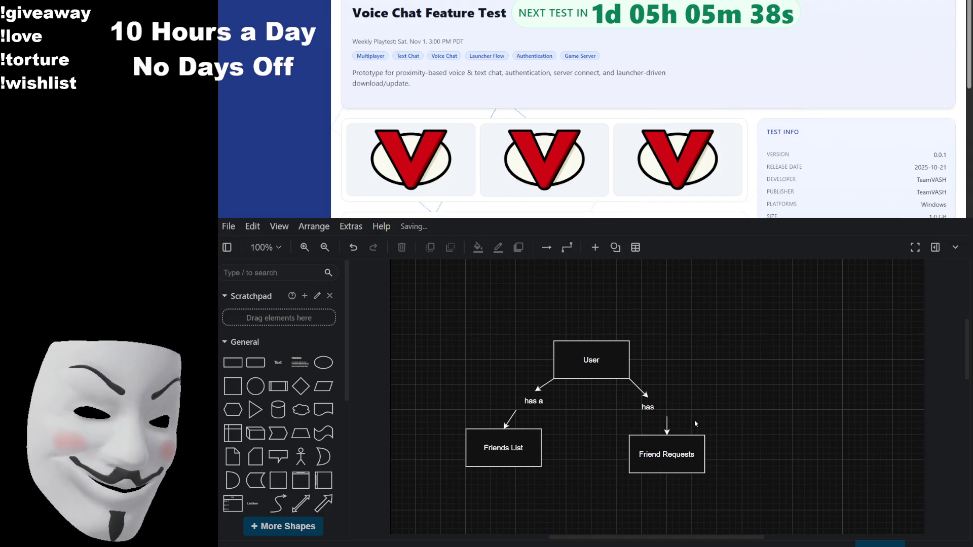
drag(691, 441, 710, 441)
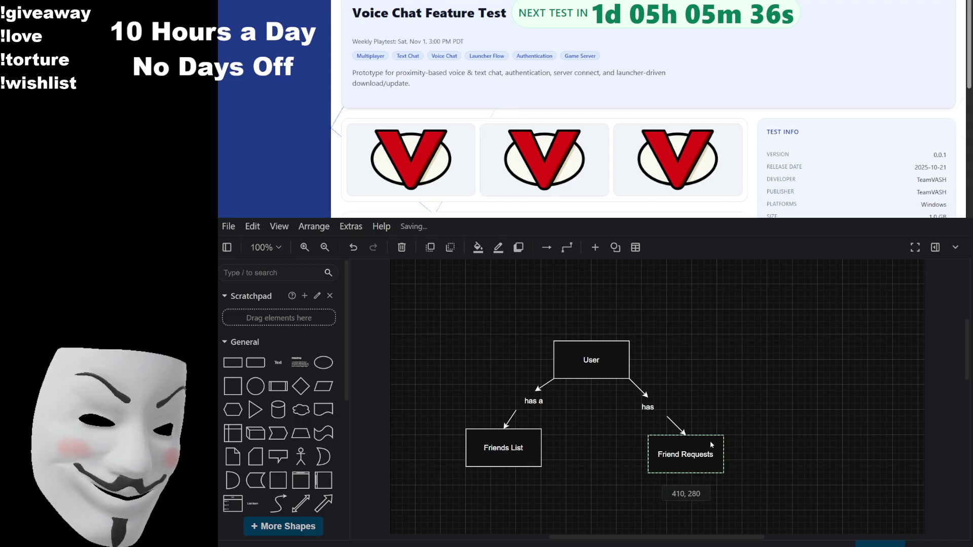
click(696, 375)
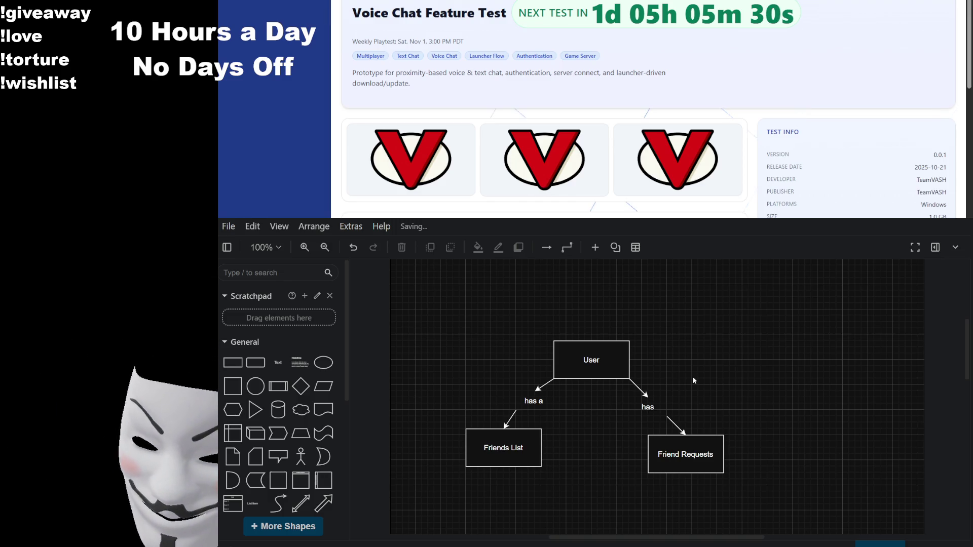
mouse_move(642, 402)
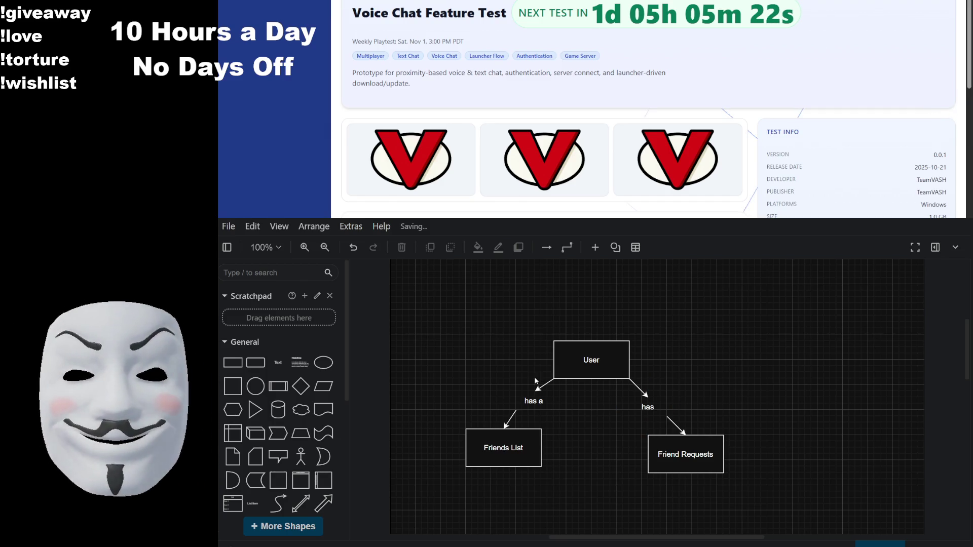
Step: Add a box labelled FRIEND SYSTEM and center it above the User box
drag(263, 363, 579, 299)
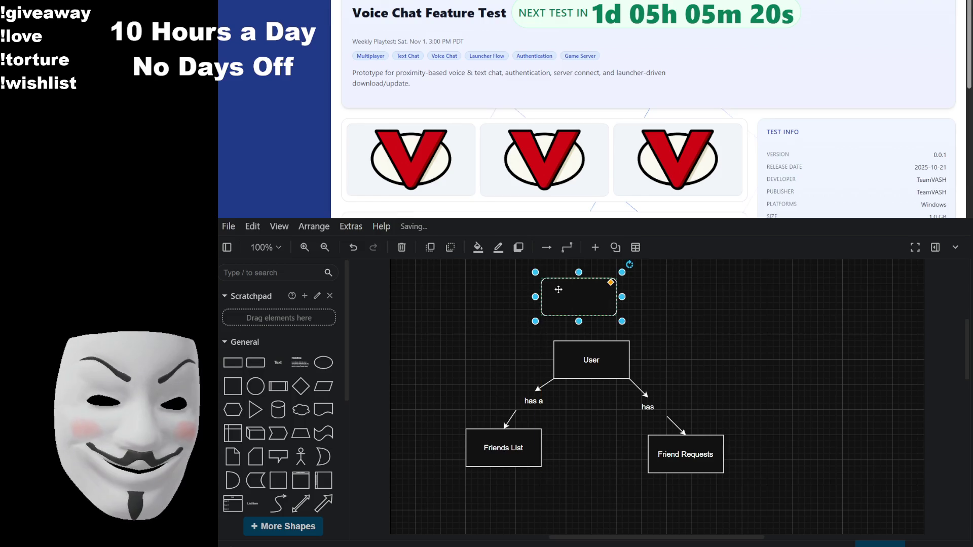
text(Fri)
key(BackSpace)
key(BackSpace)
text(RIEND SY)
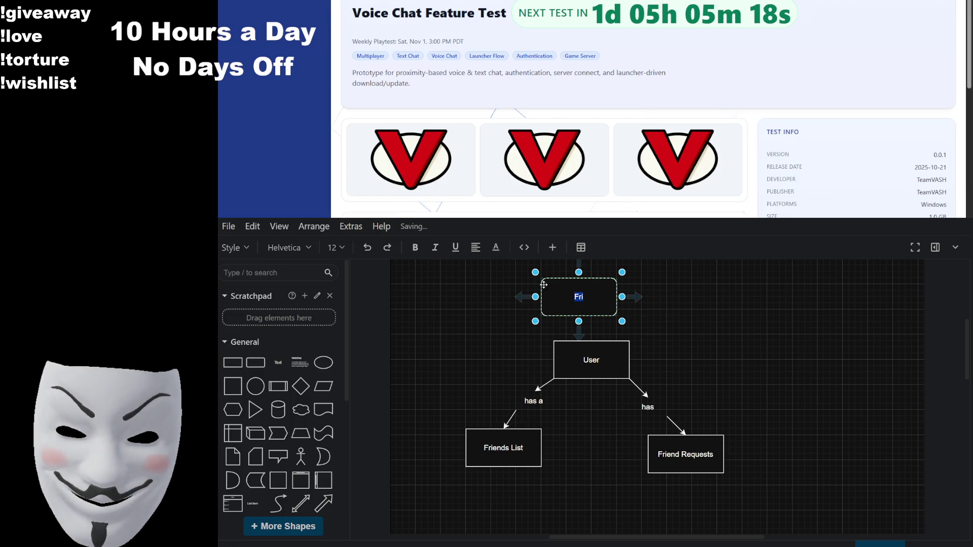
text(STEM)
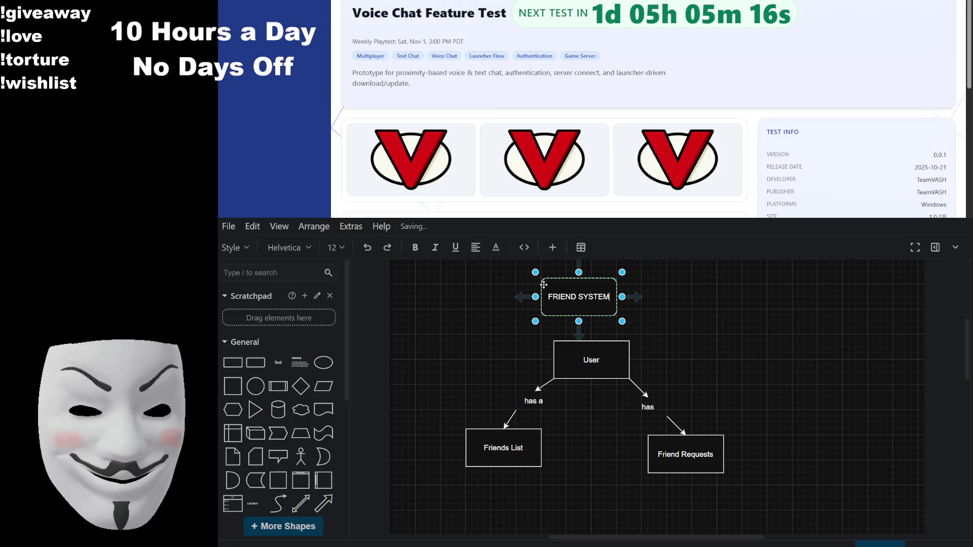
click(650, 299)
drag(608, 299, 627, 293)
click(706, 319)
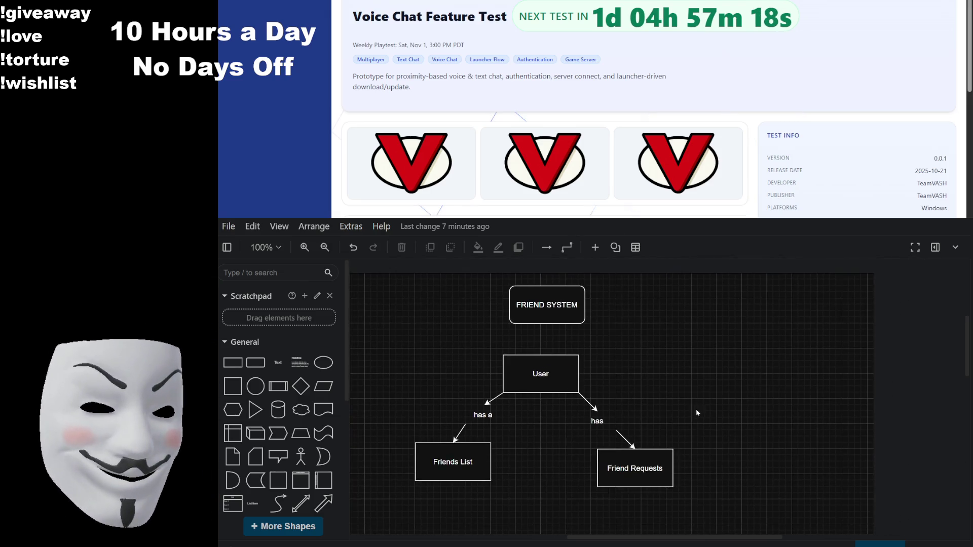
Step: Select the Friends List box
click(479, 462)
Step: Copy Friends List to the right of User and relabel the copy Block List
mouse_move(479, 462)
mouse_down()
mouse_move(755, 416)
mouse_move(761, 459)
mouse_up()
mouse_move(658, 471)
mouse_down()
mouse_move(614, 471)
mouse_move(655, 462)
mouse_up()
drag(742, 455, 673, 373)
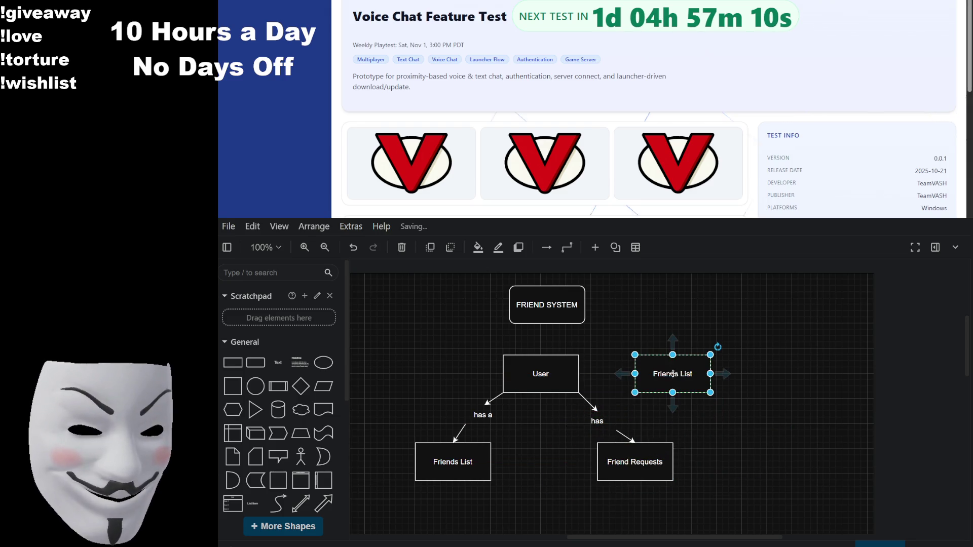
double_click(662, 379)
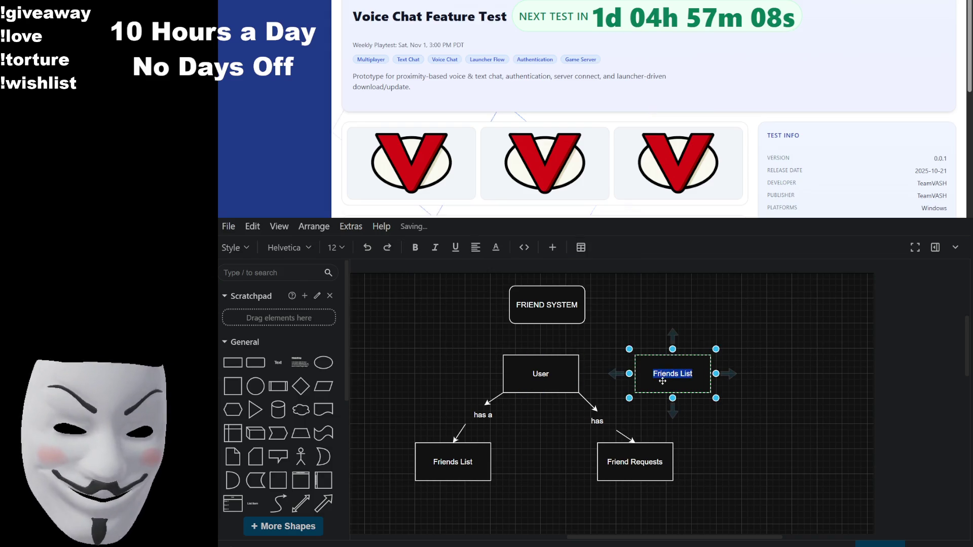
text(Block List)
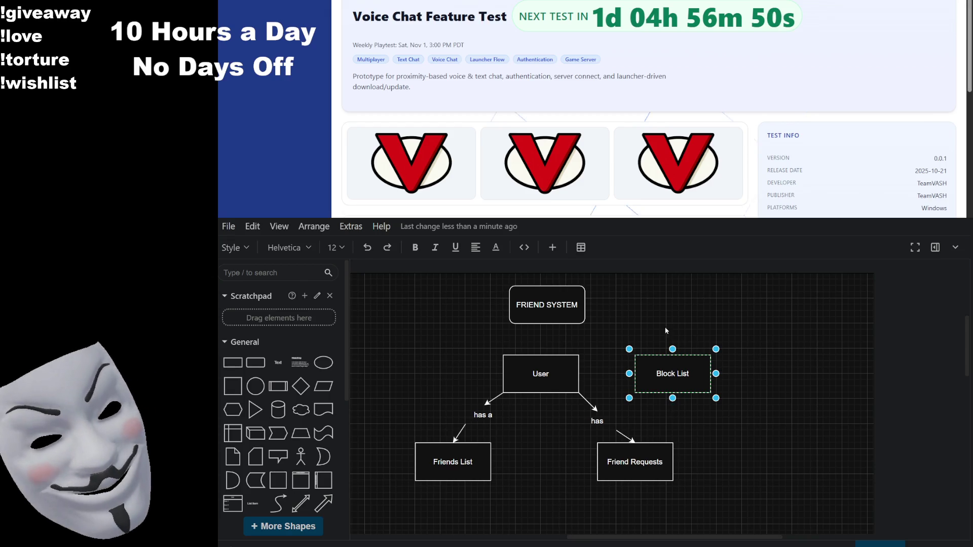
scroll(284, 406, down, 2)
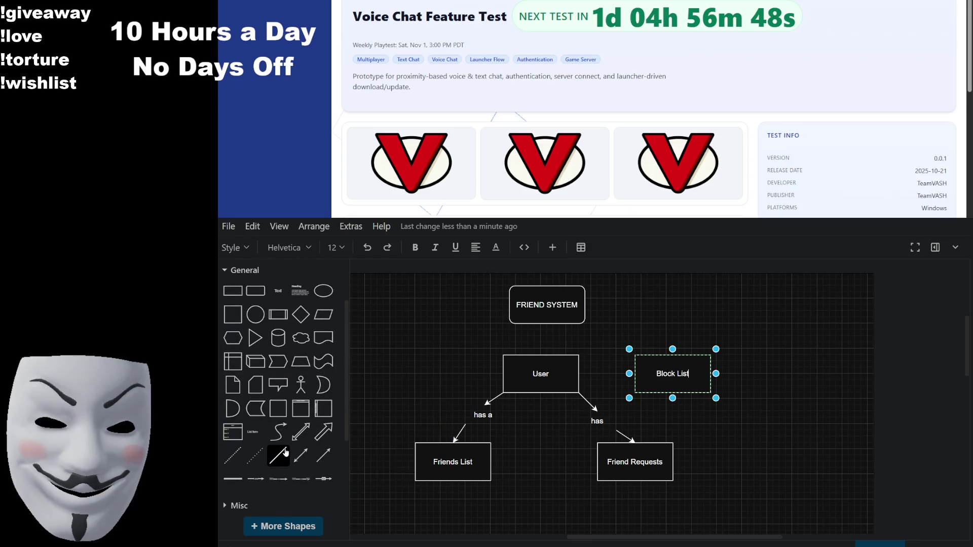
Step: Move Block List left of User and connect the two with an arrow
mouse_move(322, 456)
mouse_down()
mouse_move(632, 320)
mouse_move(581, 377)
mouse_move(568, 360)
mouse_move(503, 375)
mouse_up()
drag(700, 375, 454, 371)
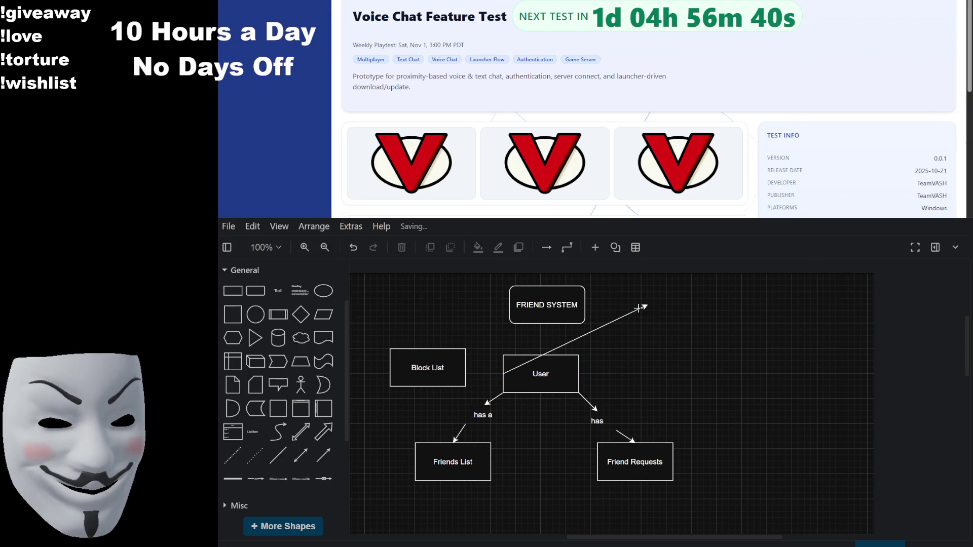
click(647, 305)
mouse_move(647, 305)
mouse_down()
mouse_move(465, 351)
mouse_move(466, 368)
mouse_move(410, 383)
mouse_up()
Step: Label the User–Block List arrow "has a"
drag(278, 291, 471, 376)
text(has)
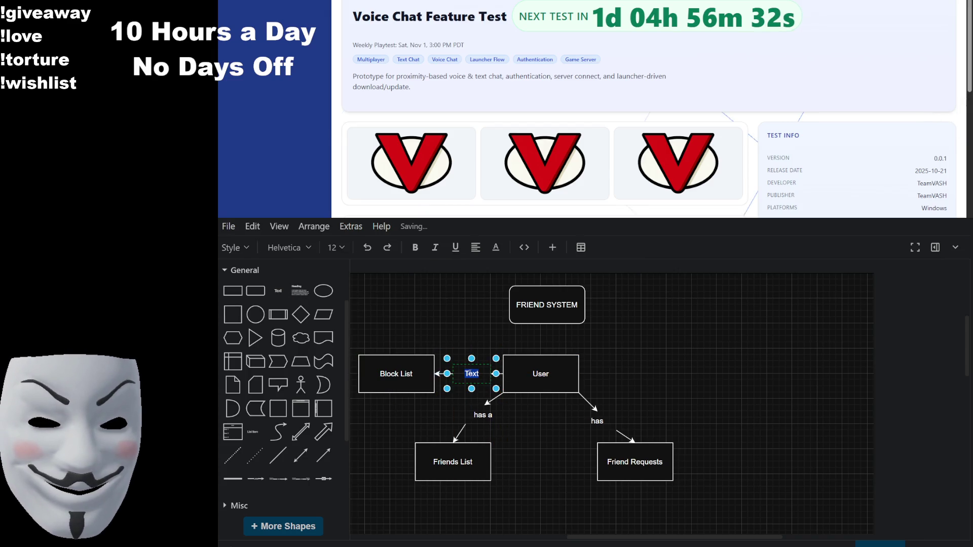
text( a)
click(743, 391)
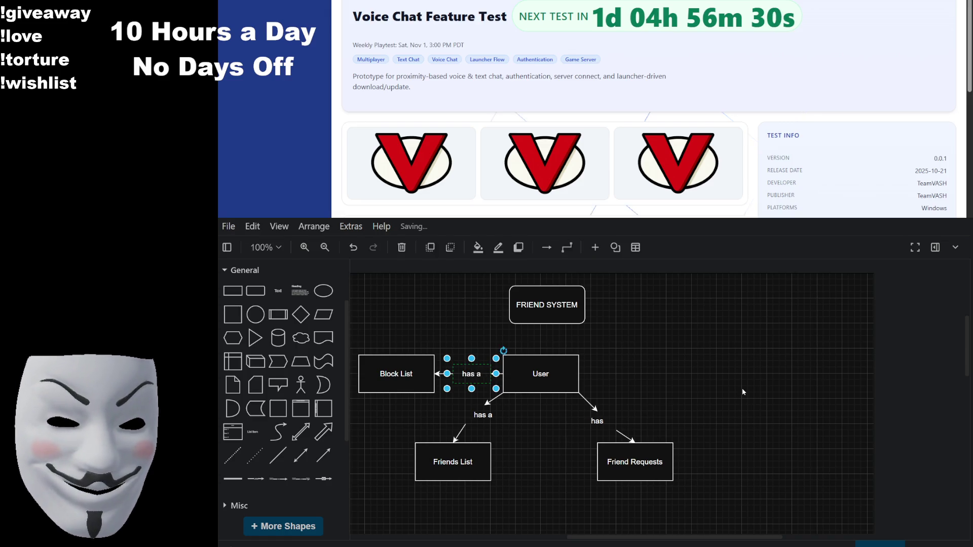
drag(716, 430, 748, 408)
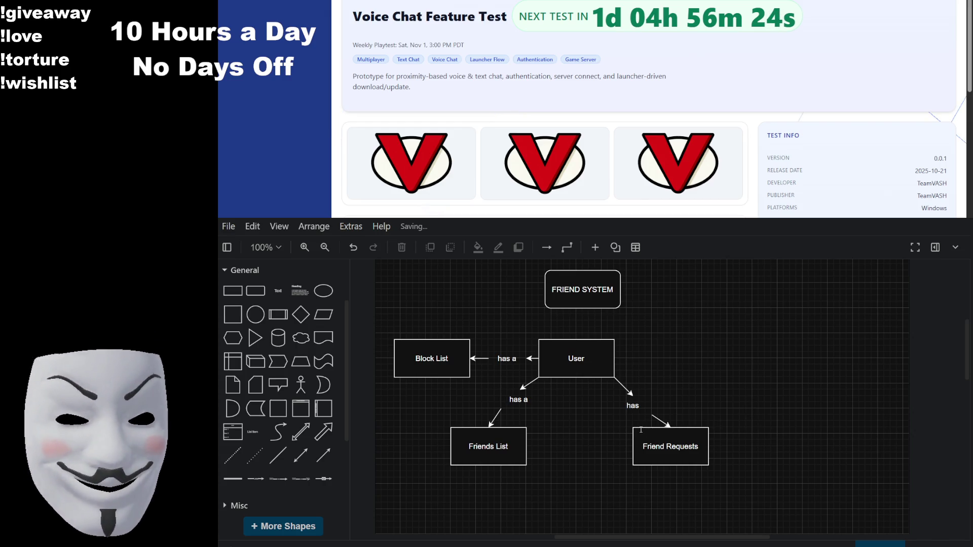
Step: Add a rounded box labelled Online Presence to the right of User
click(398, 378)
mouse_move(254, 293)
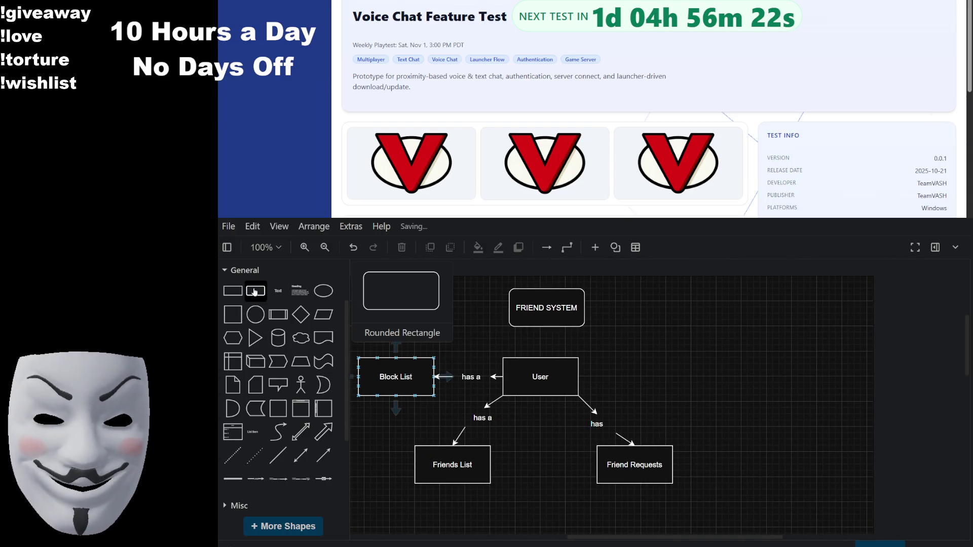
mouse_move(255, 293)
mouse_down()
mouse_move(724, 367)
mouse_move(650, 360)
mouse_up()
double_click(674, 379)
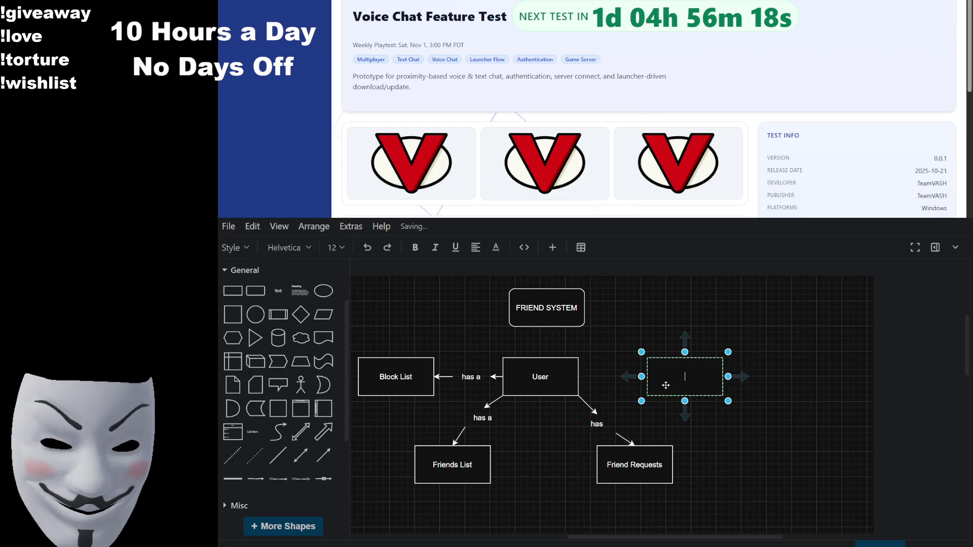
text(Online Presenc)
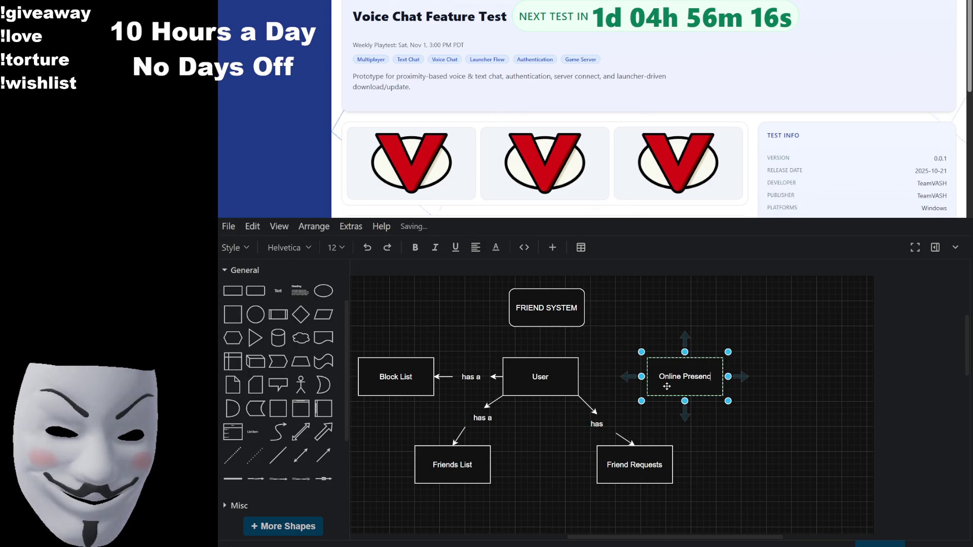
text(e)
click(789, 358)
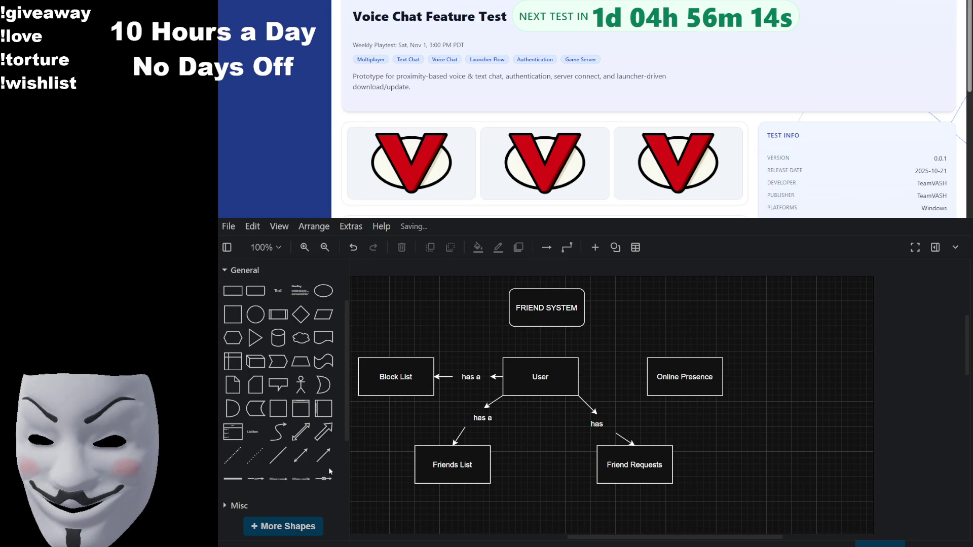
Step: Draw an arrow from User to the left side of Online Presence
mouse_move(323, 454)
mouse_down()
mouse_move(669, 323)
mouse_move(578, 377)
mouse_up()
drag(684, 309, 647, 376)
click(395, 377)
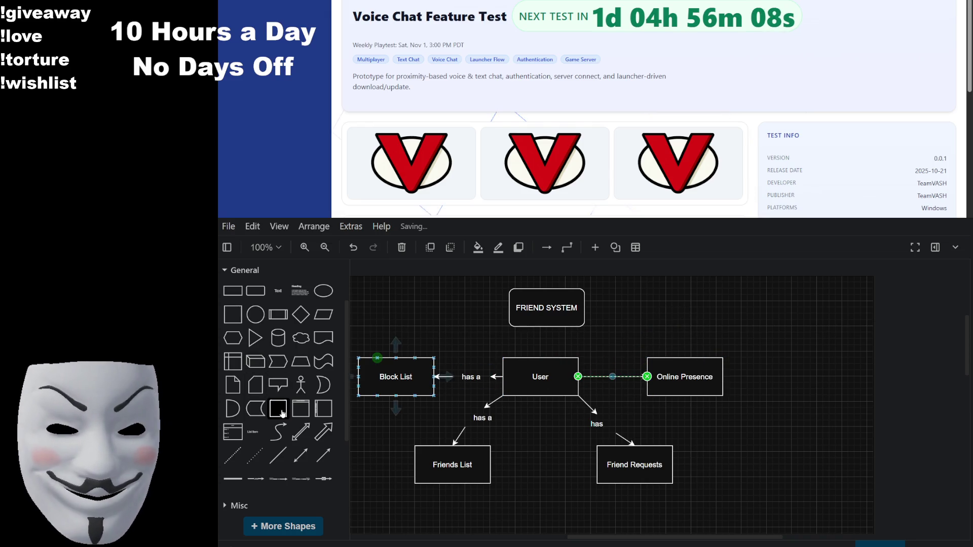
scroll(280, 421, up, 2)
Step: Label the Online Presence arrow "has an"
drag(277, 363, 608, 377)
double_click(615, 369)
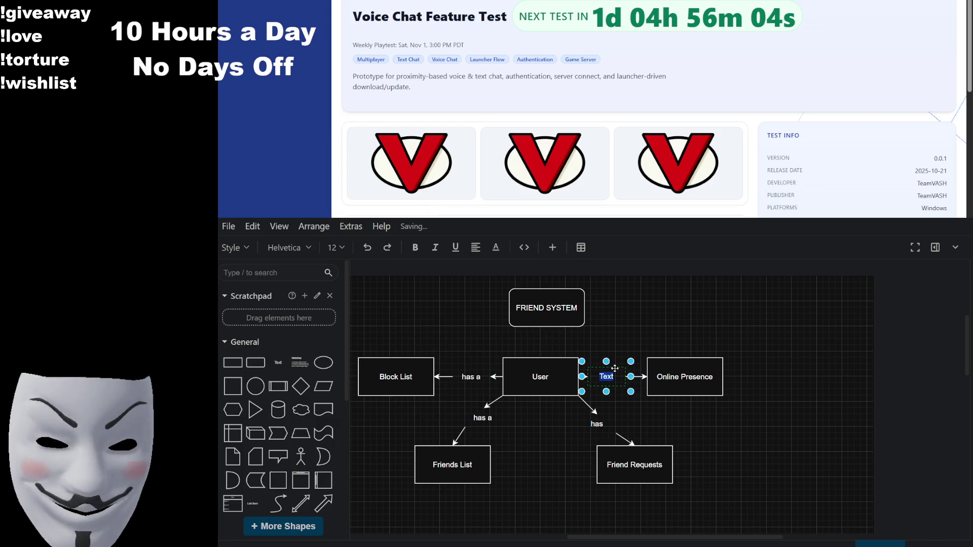
text(has a)
click(680, 383)
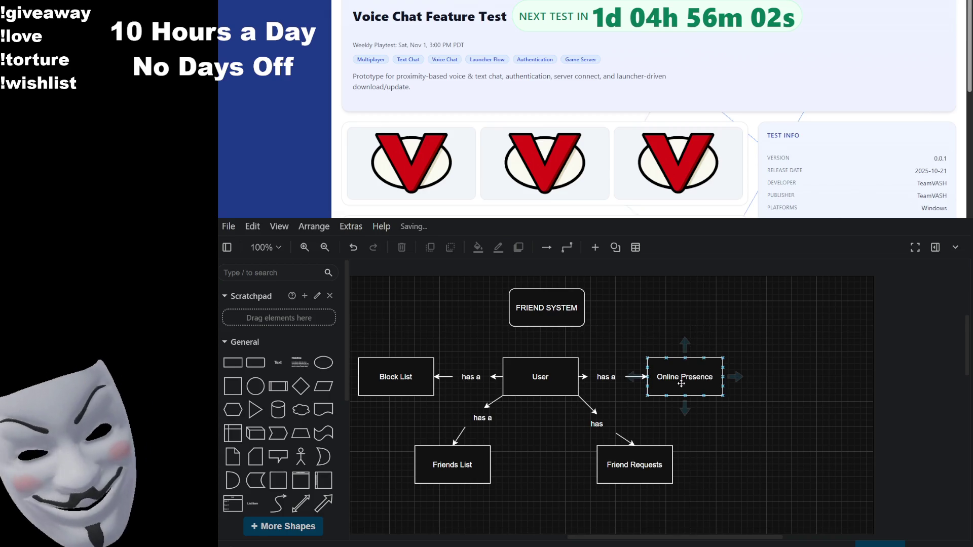
double_click(614, 377)
click(616, 376)
text(n)
click(743, 328)
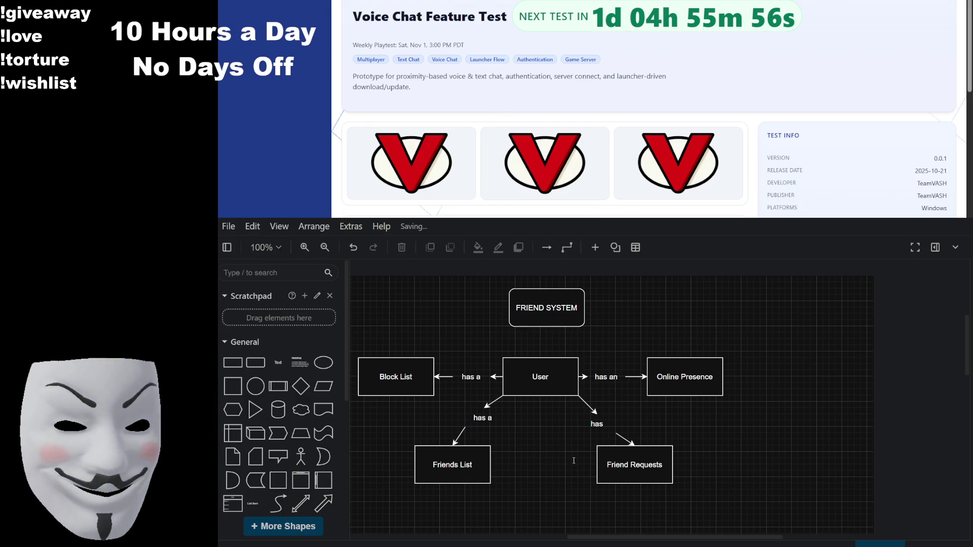
scroll(640, 341, up, 3)
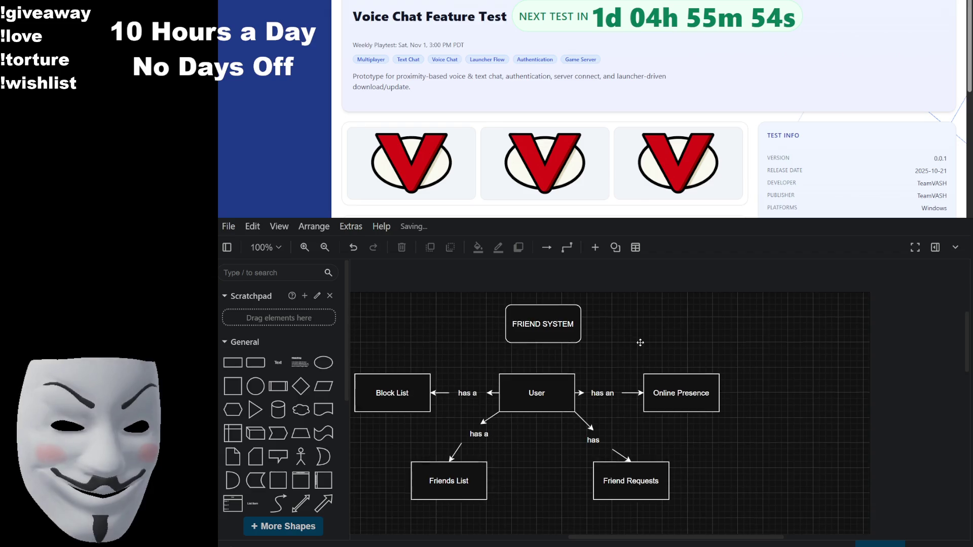
Step: Add a rectangle right of the FRIEND SYSTEM title labelled Friend Request Notifications
drag(553, 375, 547, 344)
drag(233, 363, 652, 368)
double_click(651, 367)
text(Fri)
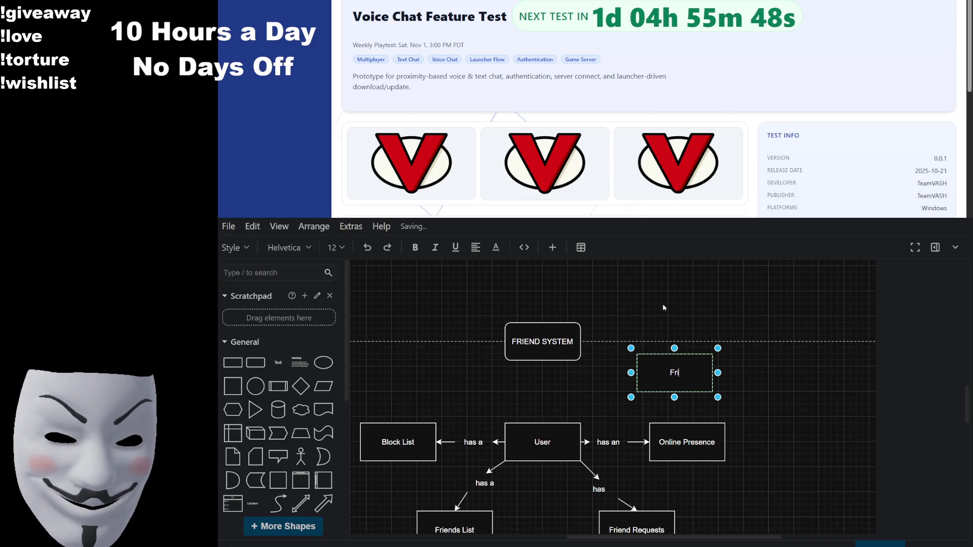
text(end Requ)
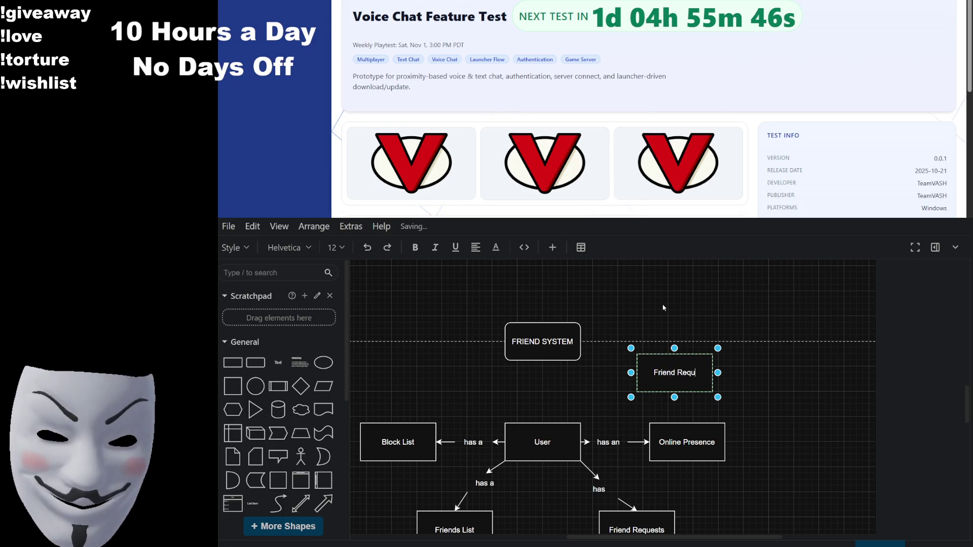
text(est Notifications)
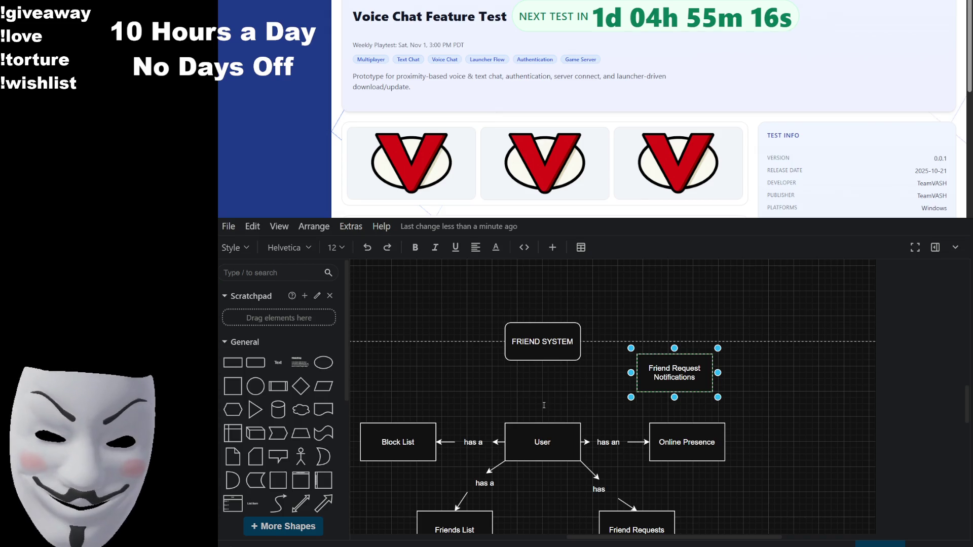
Step: Draw an arrow from User to the Friend Request Notifications box
click(784, 415)
scroll(740, 412, down, 2)
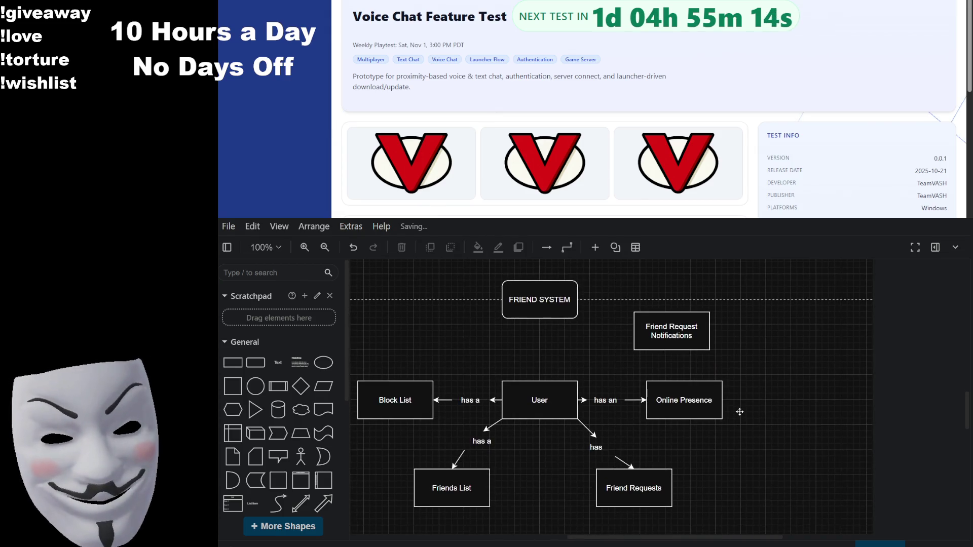
drag(740, 412, 733, 440)
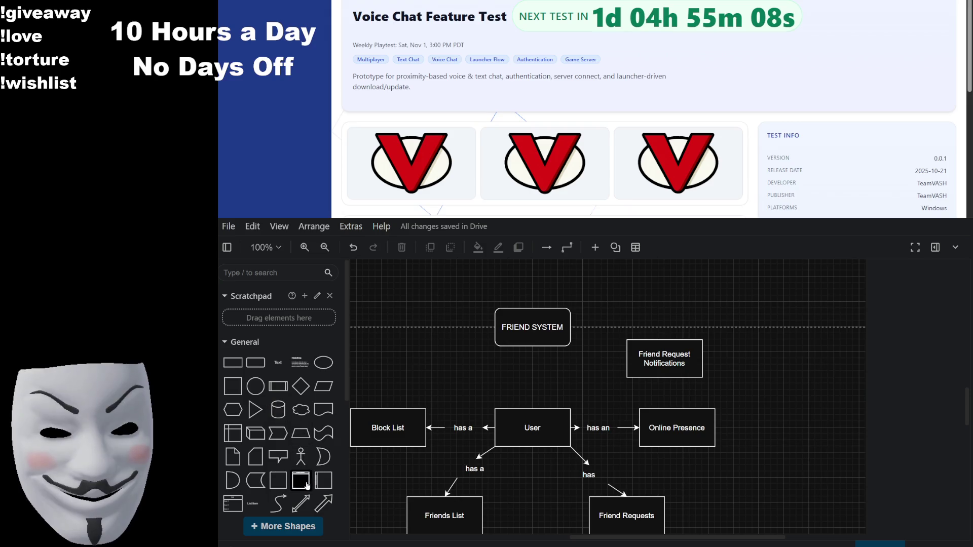
scroll(307, 486, down, 3)
mouse_move(323, 454)
mouse_down()
mouse_move(608, 383)
mouse_move(576, 389)
mouse_move(570, 409)
mouse_up()
mouse_move(601, 365)
mouse_down()
mouse_move(608, 388)
mouse_move(626, 377)
mouse_up()
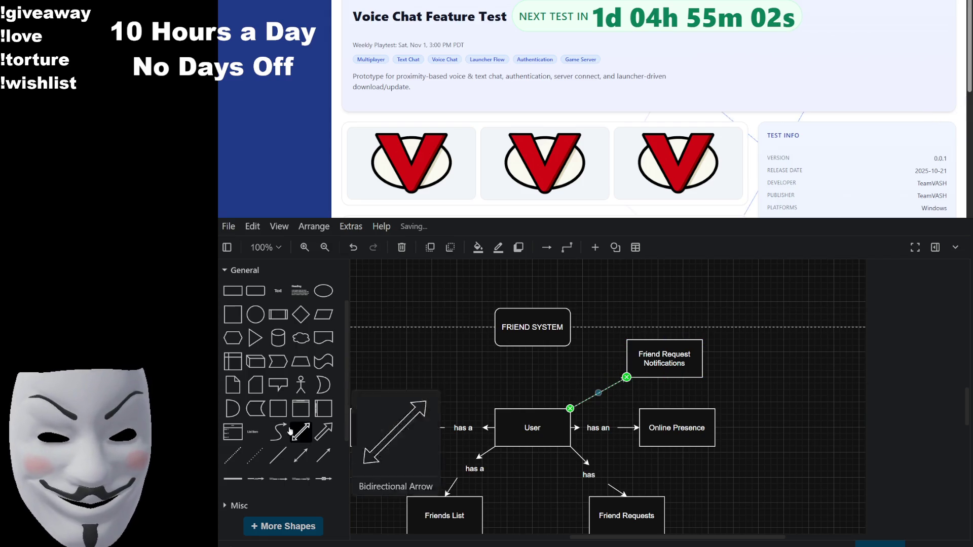
scroll(277, 385, up, 3)
Step: Add a "has" label onto the Friend Request Notifications arrow
mouse_move(278, 363)
mouse_down()
mouse_move(560, 404)
mouse_move(587, 399)
mouse_up()
text(has)
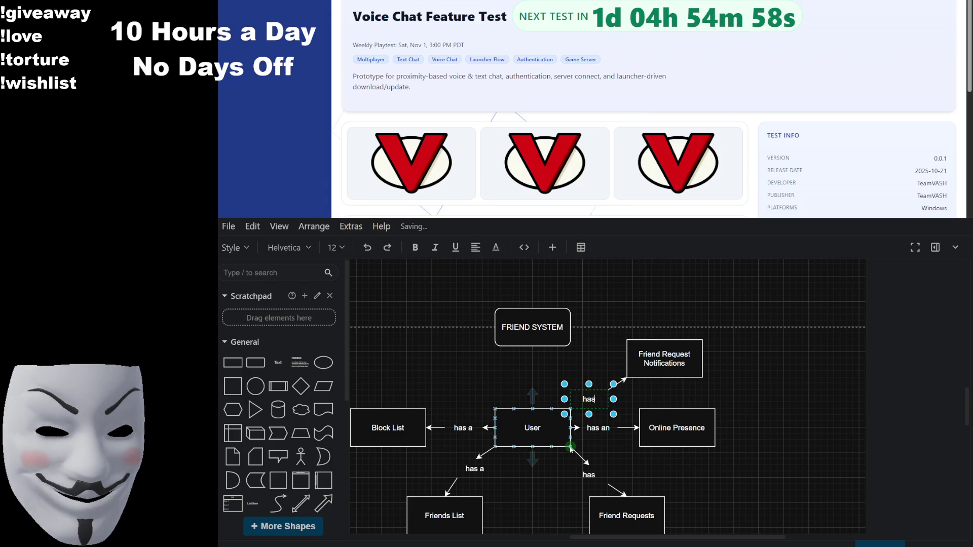
key(Escape)
drag(592, 404, 598, 398)
click(794, 382)
drag(786, 376, 829, 319)
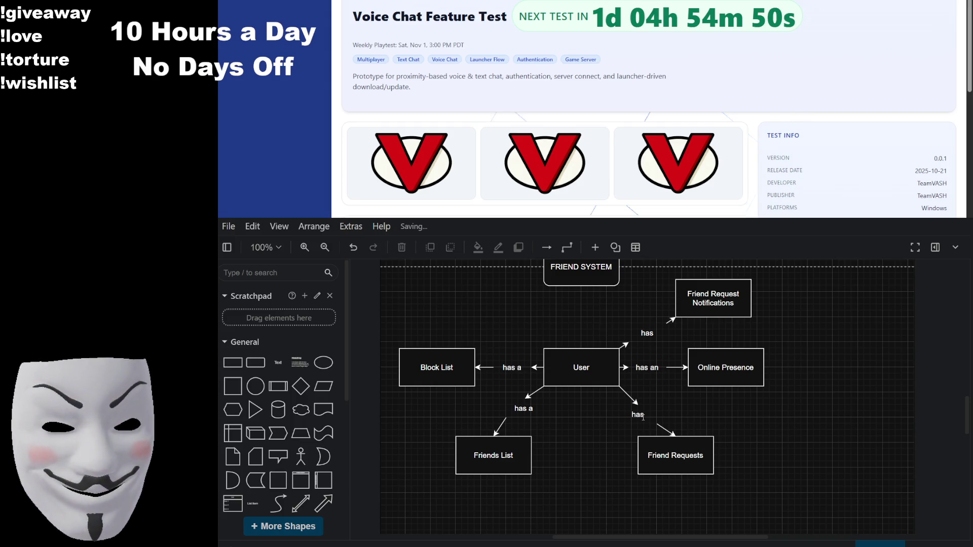
Step: Raise Block List, label the copied box 'Privacy Settings', and draw an arrow from User to it
drag(398, 350, 398, 269)
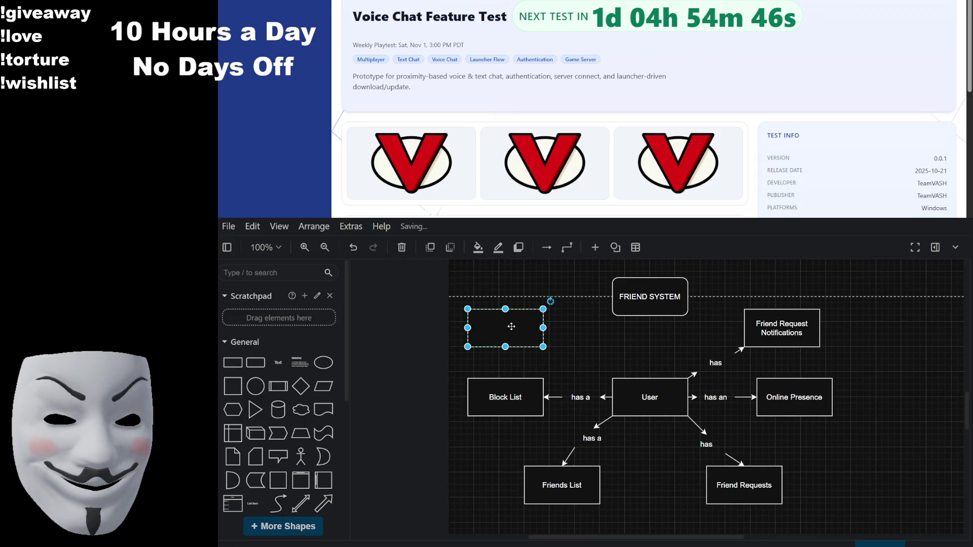
double_click(510, 327)
text(Privacy Settings)
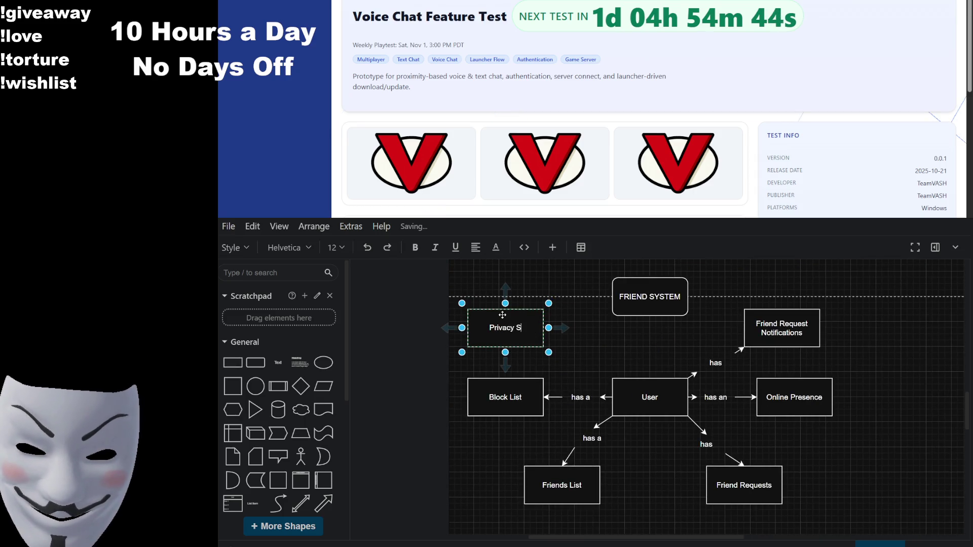
click(606, 321)
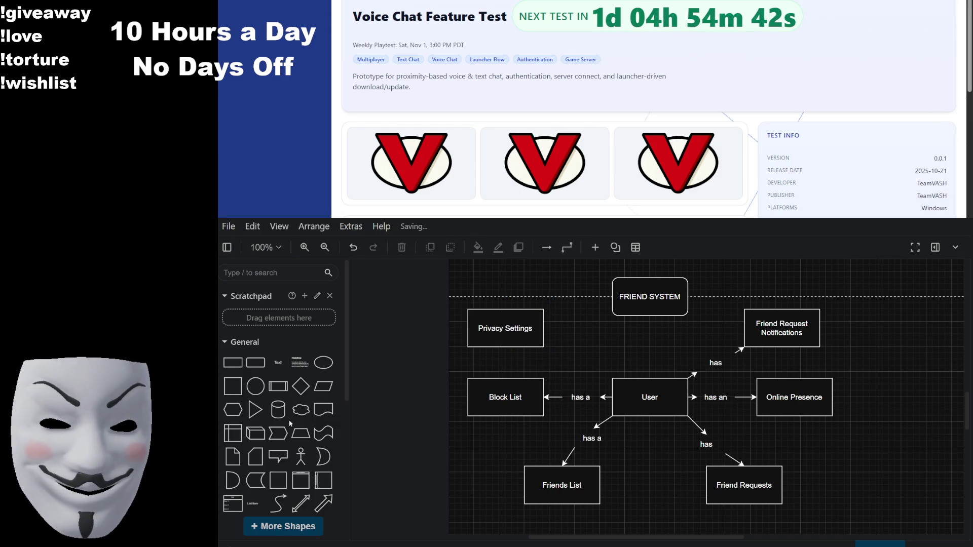
scroll(274, 482, down, 2)
mouse_move(324, 455)
mouse_down()
mouse_move(590, 357)
mouse_move(622, 380)
mouse_move(535, 348)
mouse_move(542, 347)
mouse_up()
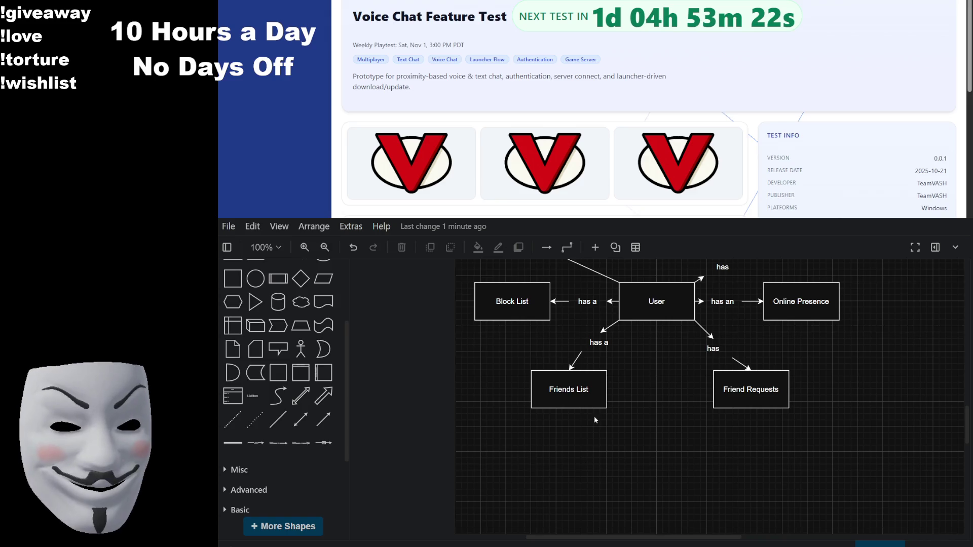
Step: Rename the Friends List box to 'Friend'
click(577, 390)
click(585, 389)
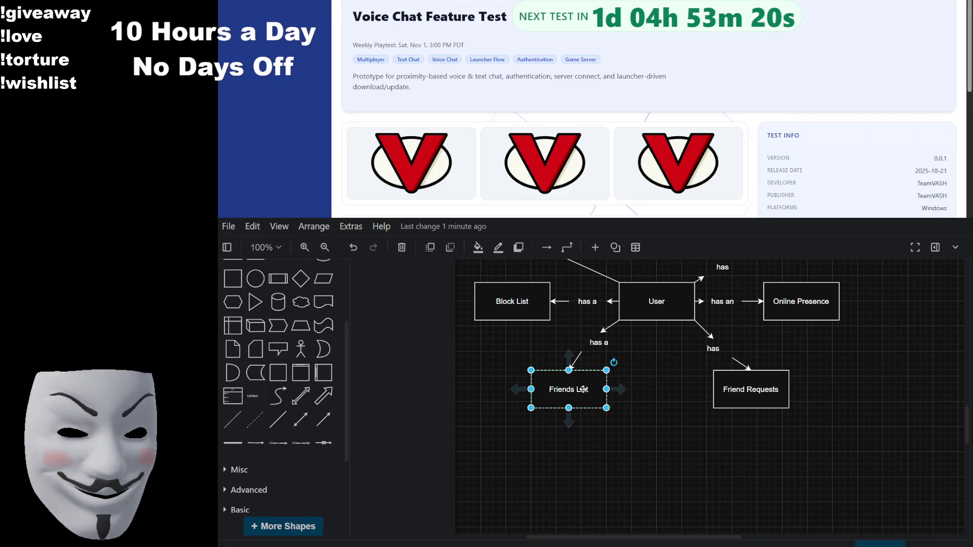
double_click(591, 390)
key(Home)
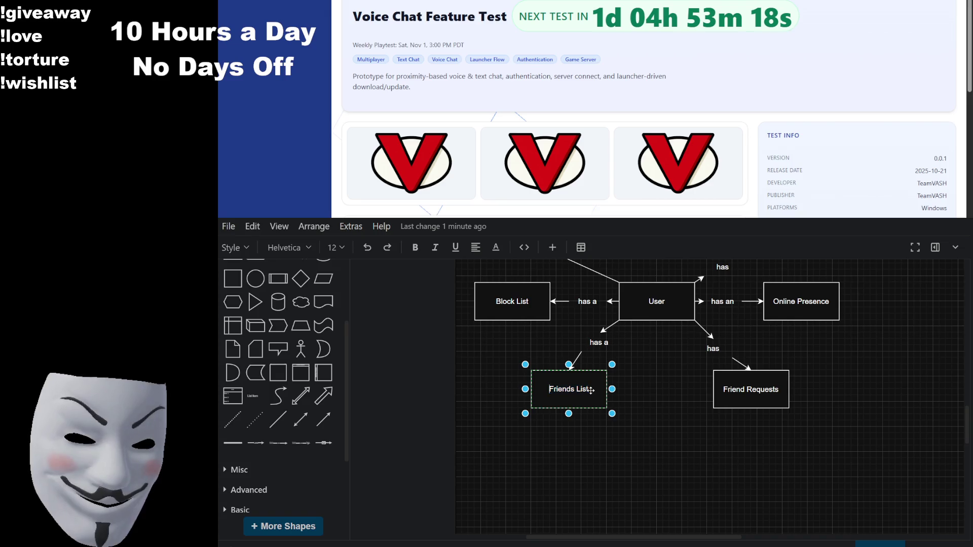
text(=)
key(BackSpace)
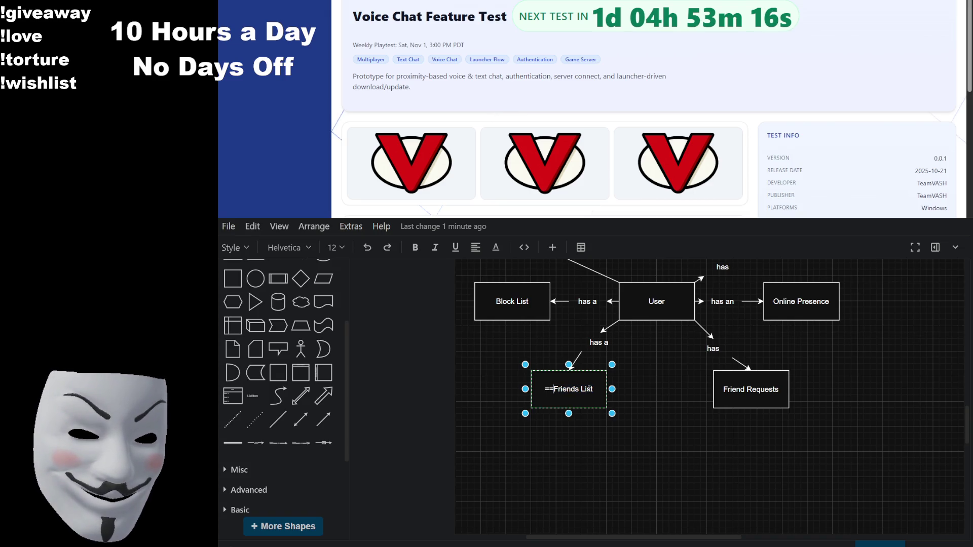
key(Escape)
double_click(592, 389)
click(594, 386)
key(BackSpace)
key(BackSpace)
key(BackSpace)
key(BackSpace)
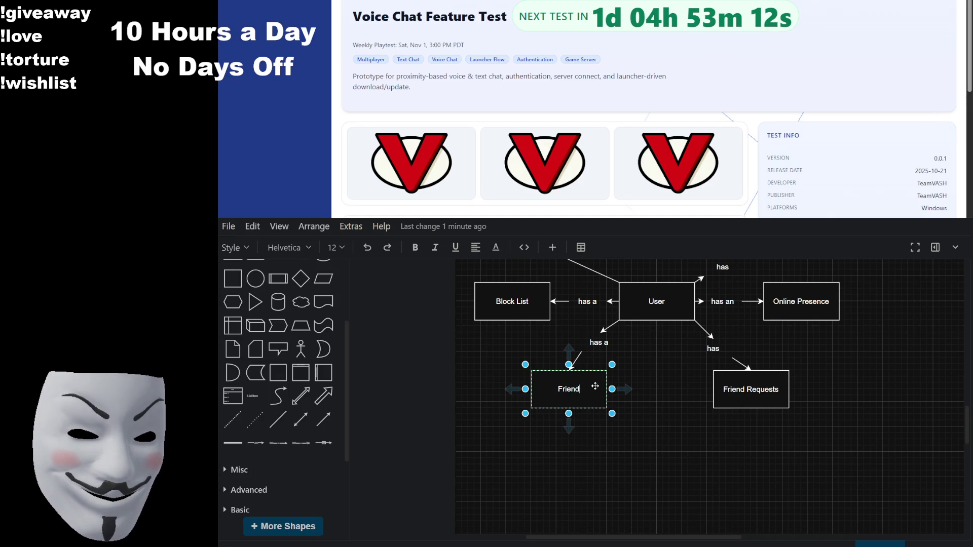
click(646, 441)
Step: Rename Friend Requests to 'Friend Request'
click(707, 426)
double_click(706, 424)
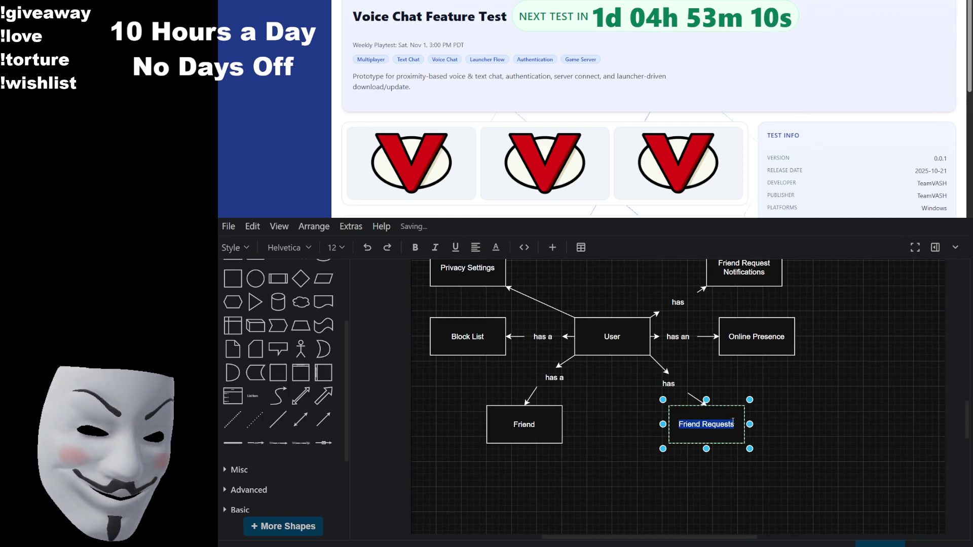
click(735, 425)
key(BackSpace)
click(638, 466)
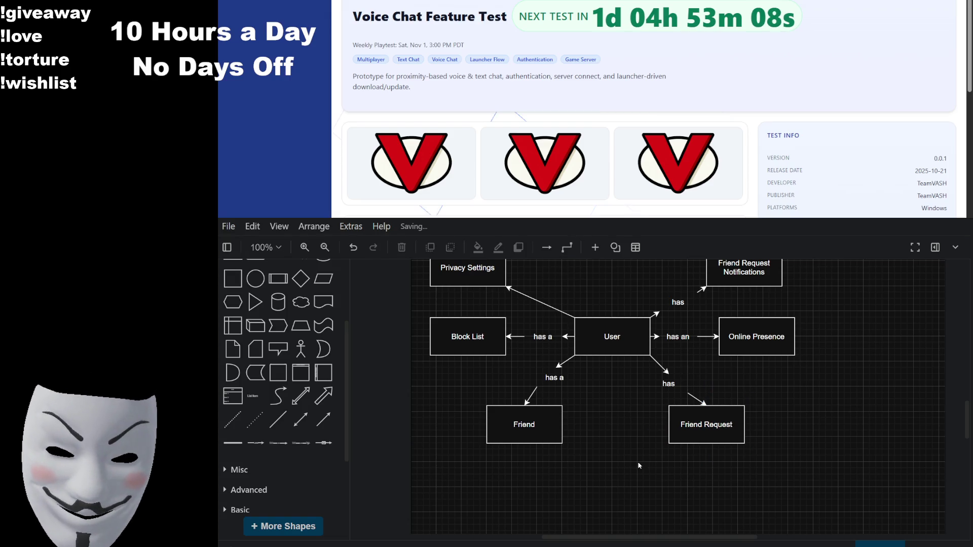
Step: Rename Block List to 'Blocked User'
click(475, 338)
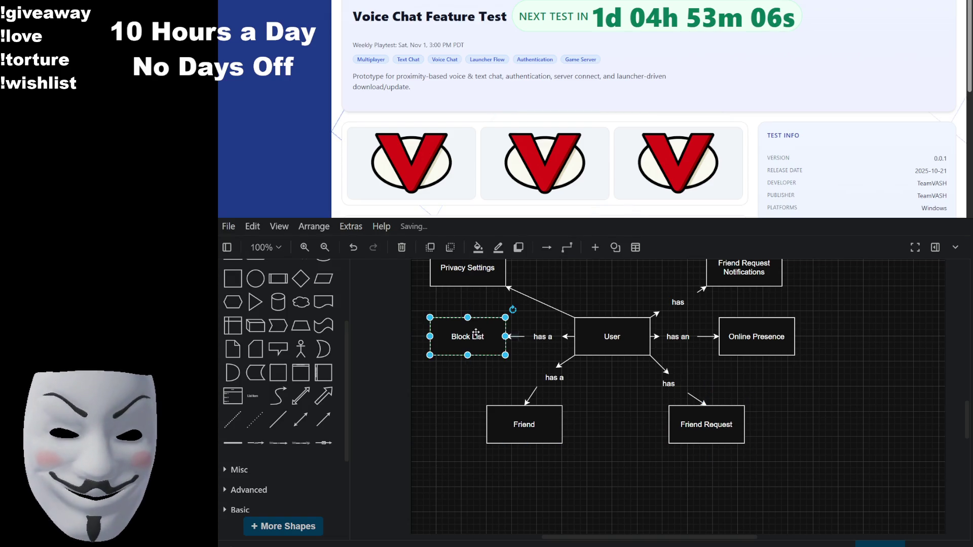
double_click(475, 336)
click(483, 336)
key(BackSpace)
key(BackSpace)
key(BackSpace)
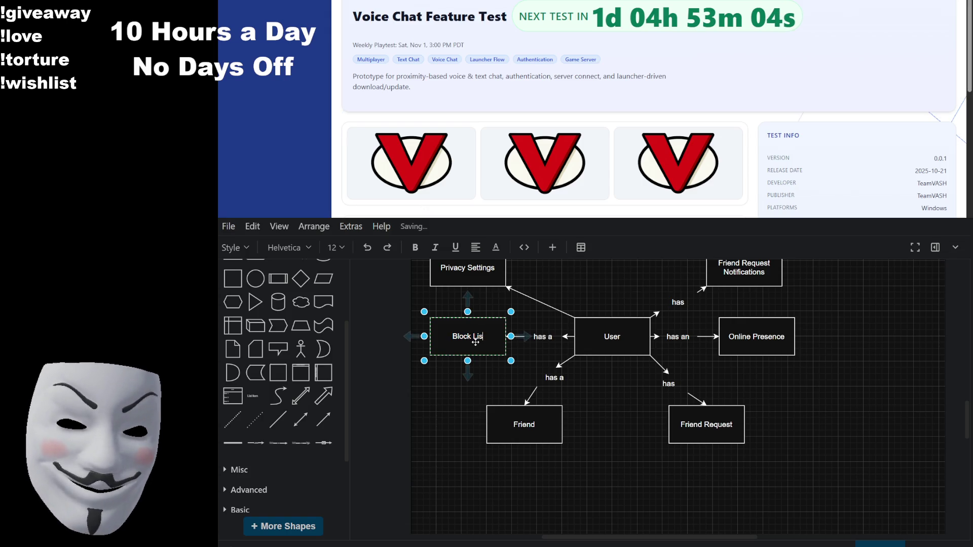
text(ed user)
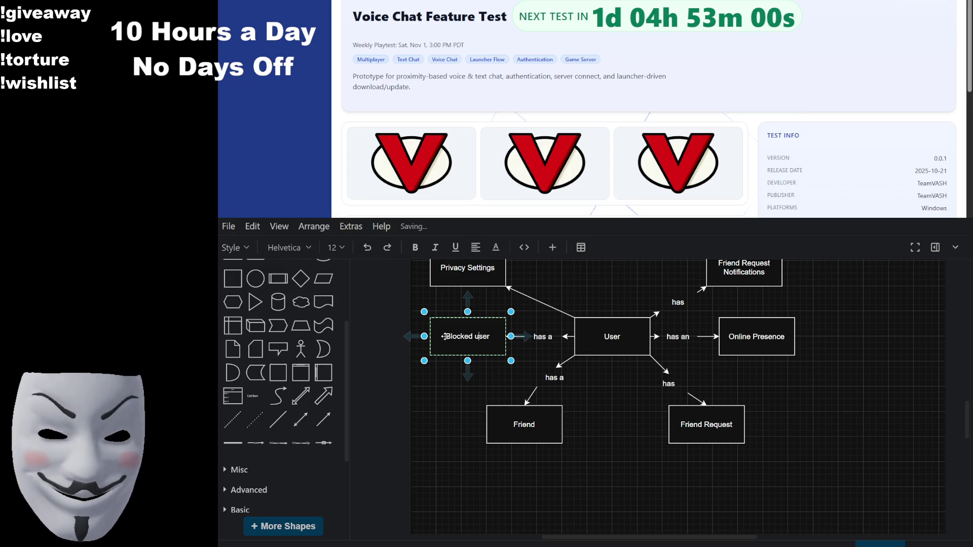
key(BackSpace)
text(U)
click(586, 420)
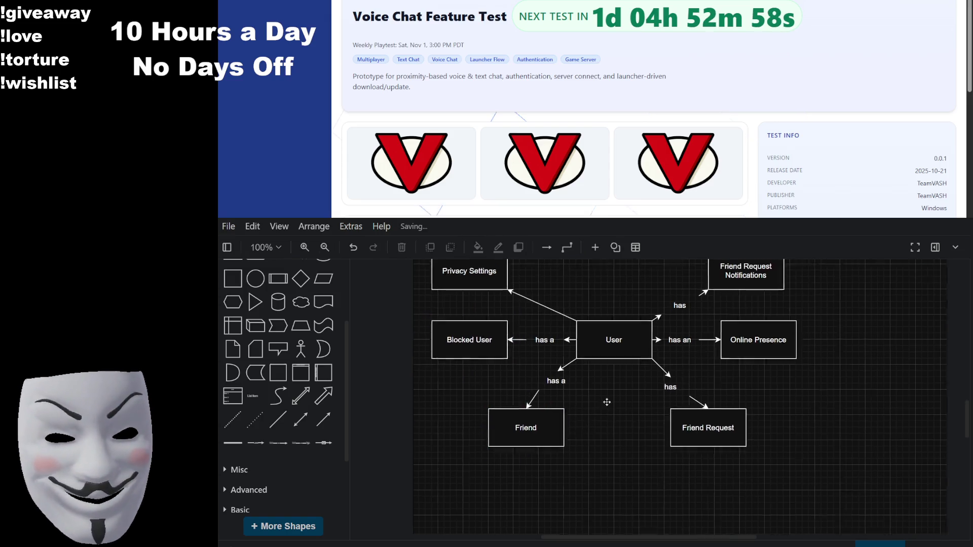
Step: Bring the FRIEND SYSTEM header into view and expand the Entity Relation shape set
drag(607, 402, 620, 437)
scroll(304, 396, down, 3)
scroll(307, 395, up, 2)
scroll(302, 403, up, 5)
scroll(306, 405, down, 7)
click(284, 482)
scroll(287, 441, down, 2)
scroll(289, 423, down, 2)
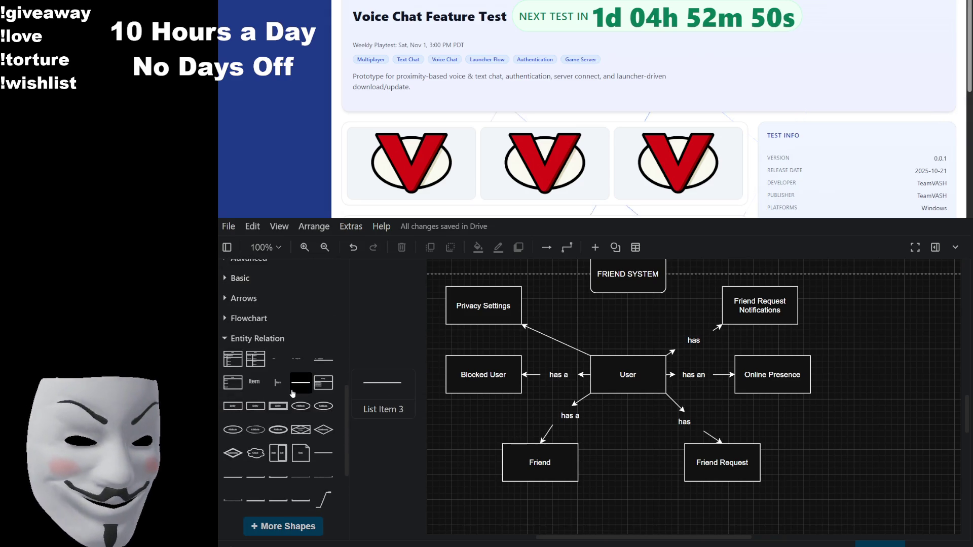
scroll(292, 393, down, 2)
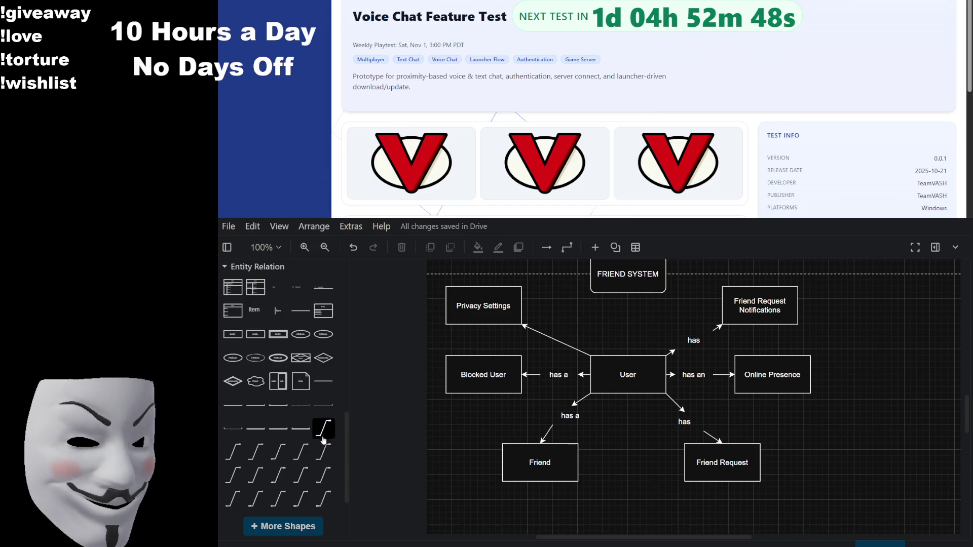
Step: Connect User to Friend with a 1 to Many connector
mouse_move(241, 453)
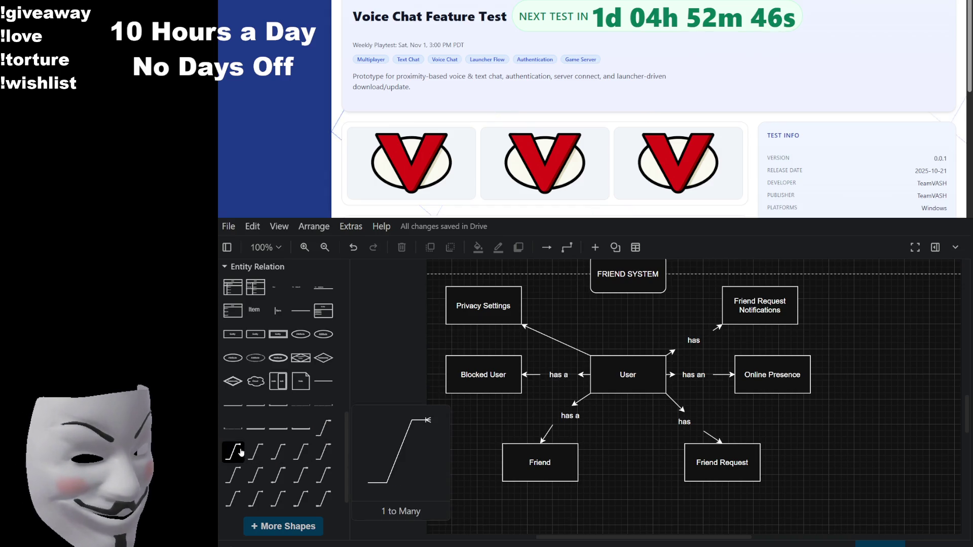
drag(241, 452, 621, 475)
drag(590, 506, 590, 393)
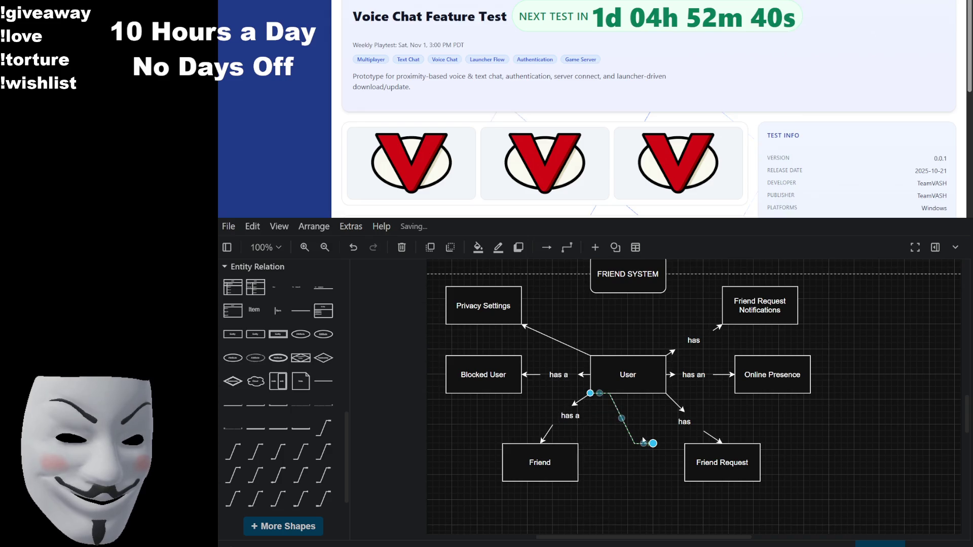
drag(652, 444, 588, 450)
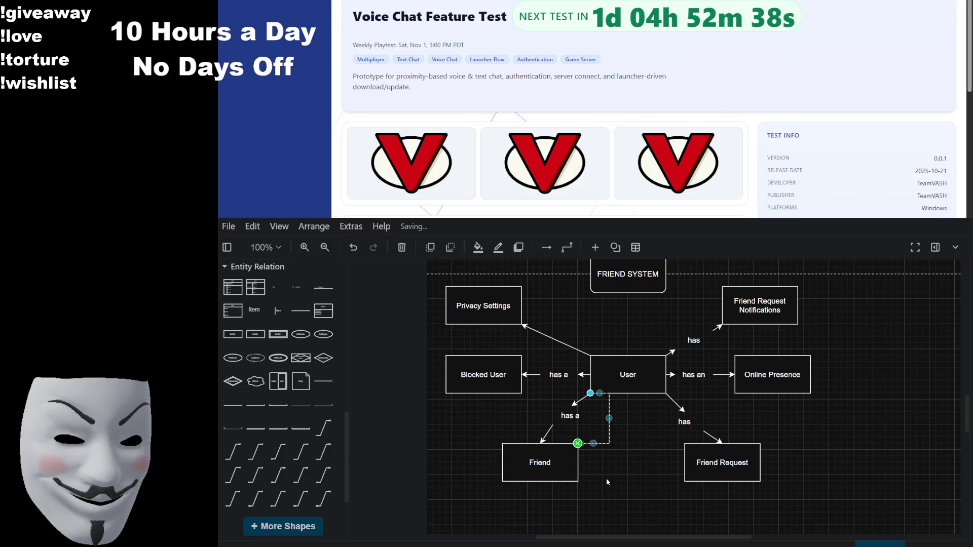
click(630, 485)
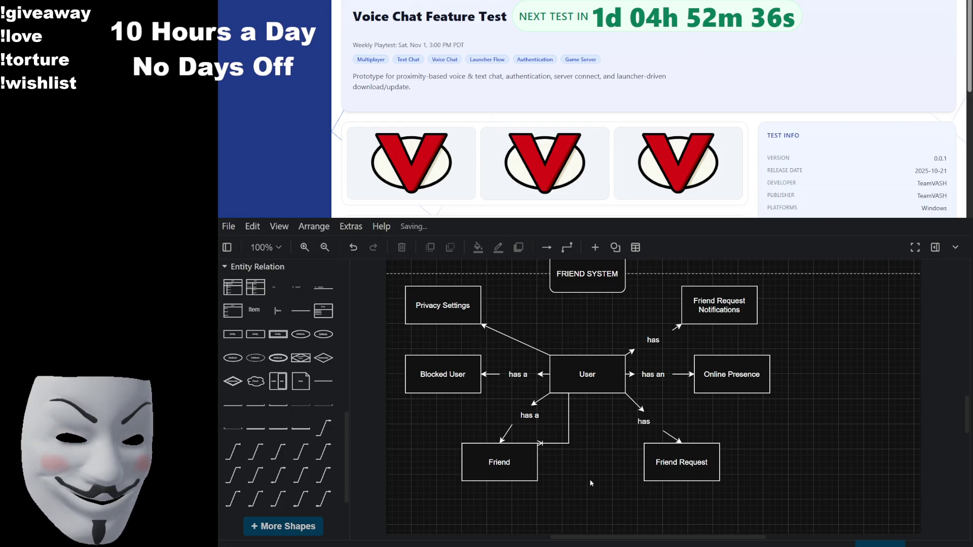
click(530, 414)
Step: Delete the 'has a' label under User and the leftover arrow above Friend
click(531, 410)
key(Delete)
click(507, 430)
key(Delete)
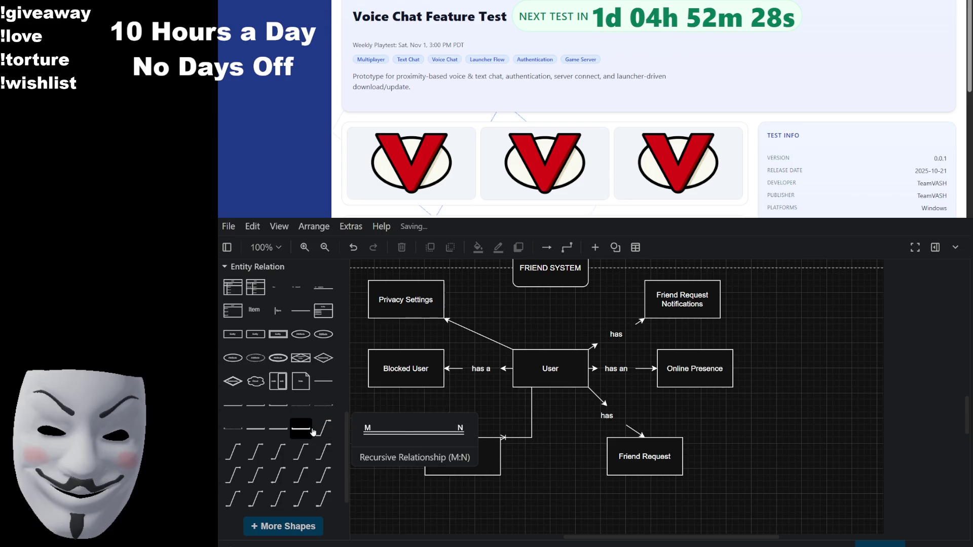
Step: Replace the 'has' arrow to Friend Request with a 1 to Many connector from User
mouse_move(242, 450)
mouse_move(242, 450)
mouse_down()
mouse_move(532, 486)
mouse_move(569, 474)
mouse_up()
click(599, 397)
key(Delete)
click(631, 426)
click(607, 415)
key(Delete)
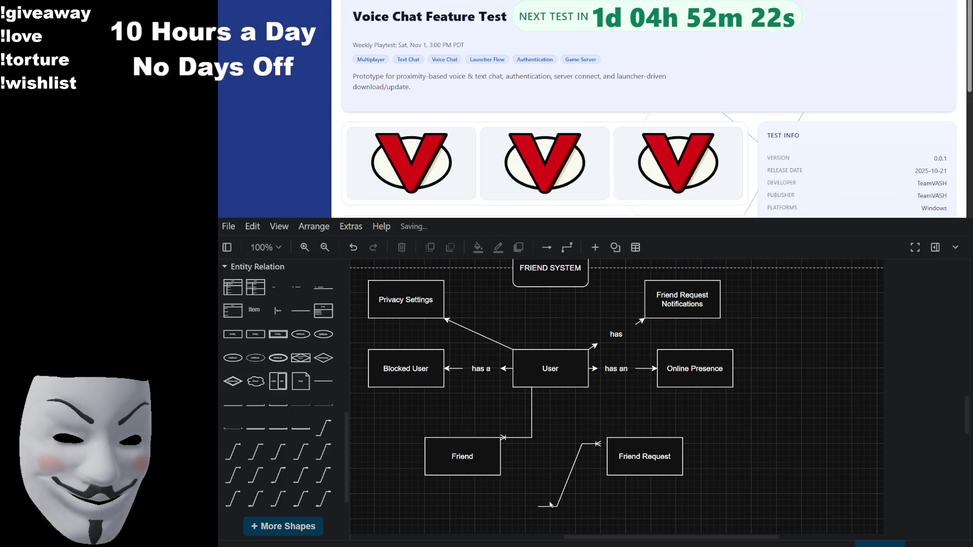
mouse_move(539, 510)
mouse_down()
mouse_move(587, 403)
mouse_move(588, 390)
mouse_move(569, 394)
mouse_up()
drag(600, 445, 606, 439)
click(716, 443)
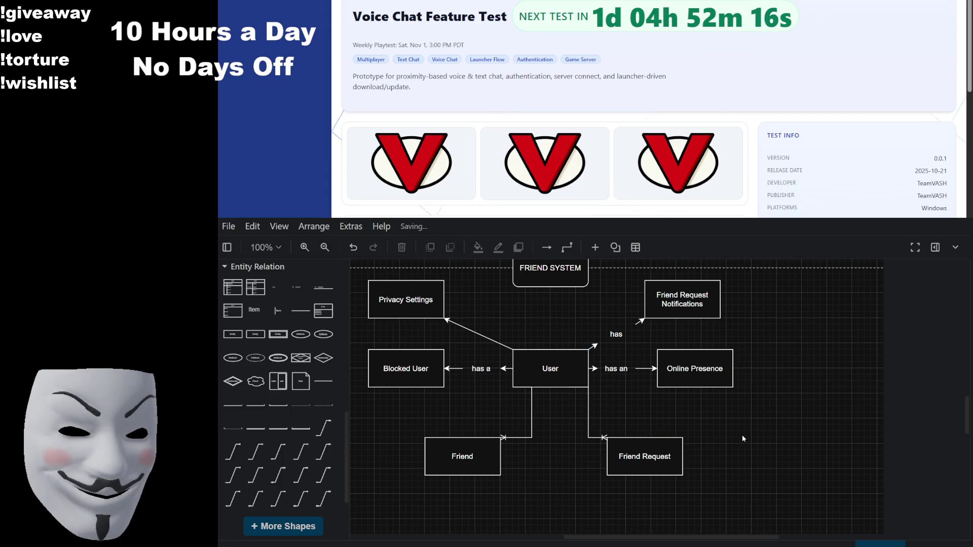
Step: Swap the 'has an' arrow to Online Presence for a 1 to 1 connector, removing a stray dashed line
drag(756, 440, 709, 459)
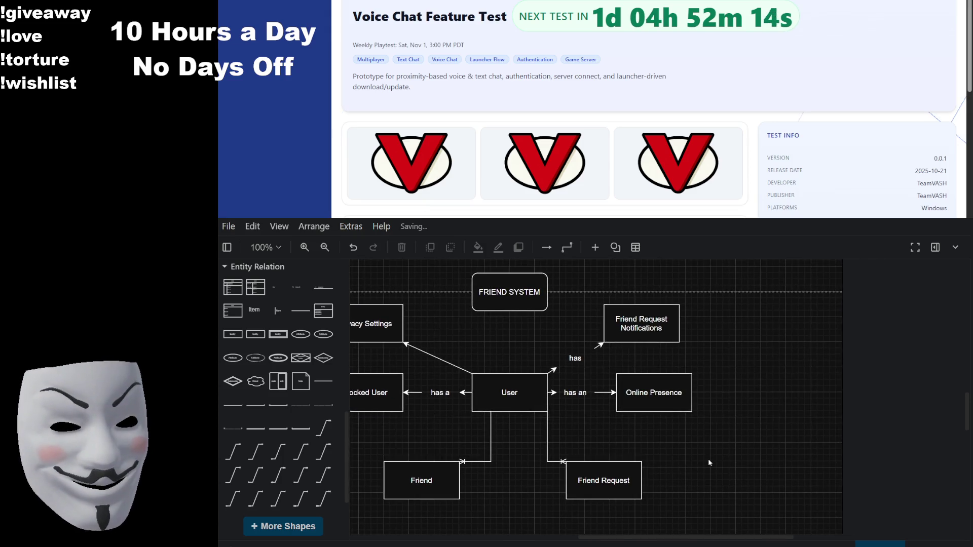
mouse_move(333, 433)
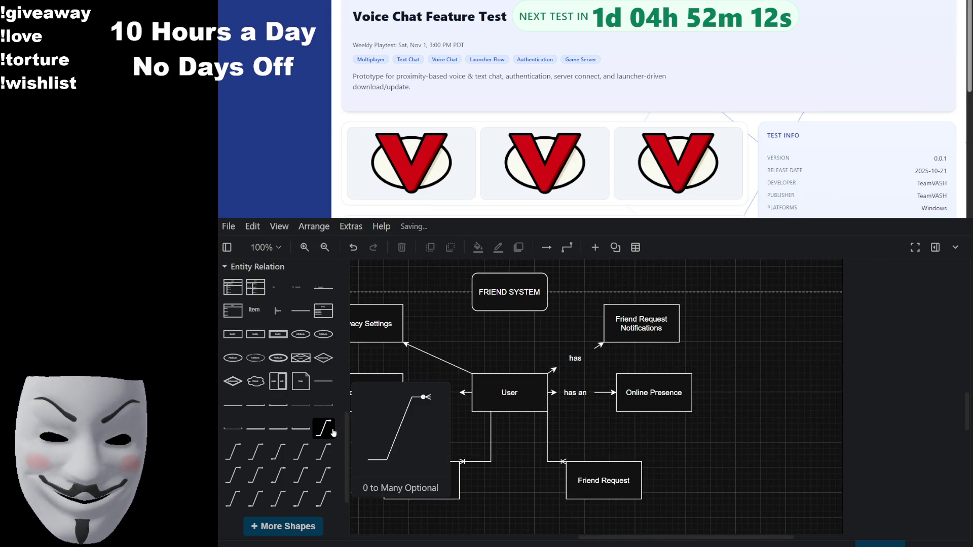
mouse_move(258, 453)
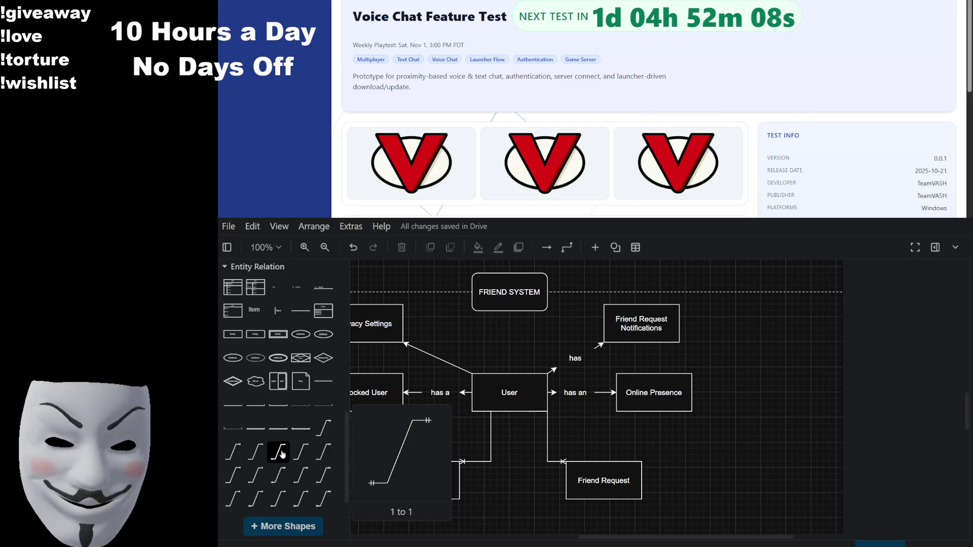
drag(282, 453, 730, 437)
click(569, 397)
key(Delete)
click(595, 392)
key(Delete)
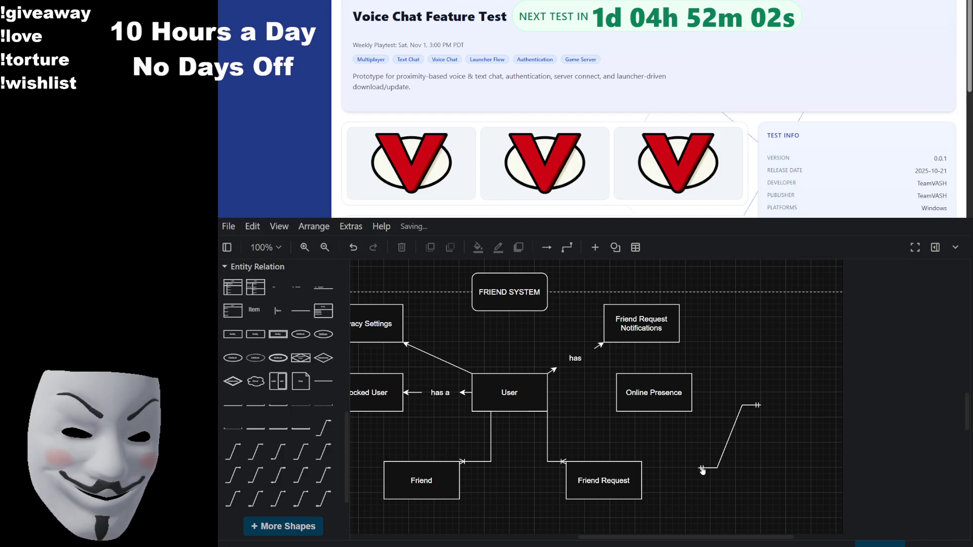
drag(702, 468, 679, 468)
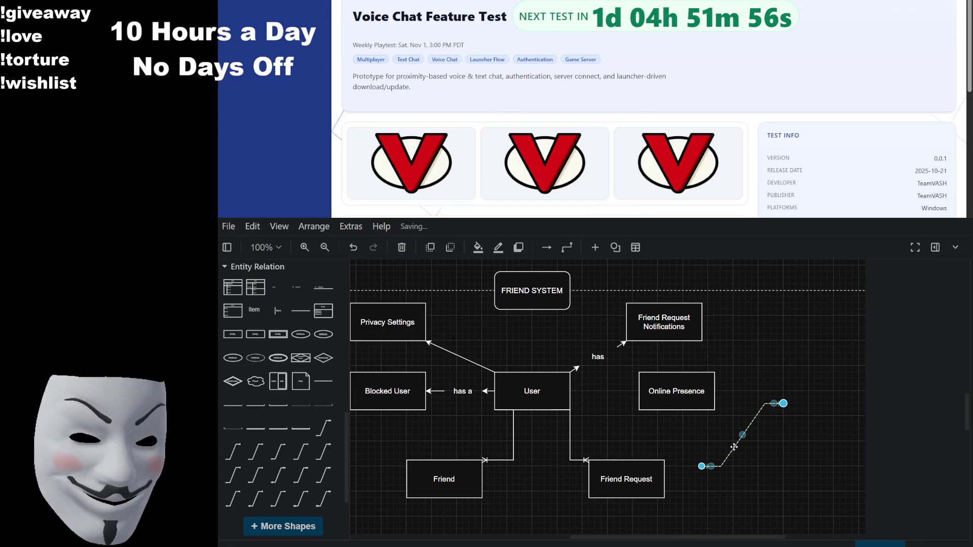
key(Delete)
Step: Replace the 'has' arrow with a one-to-many connector from User to Friend Request Notifications
click(598, 356)
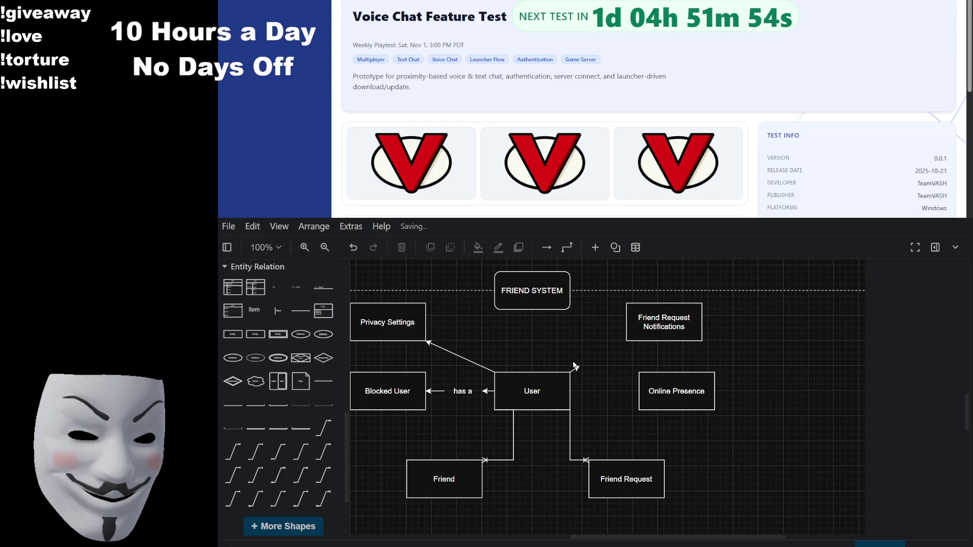
key(Delete)
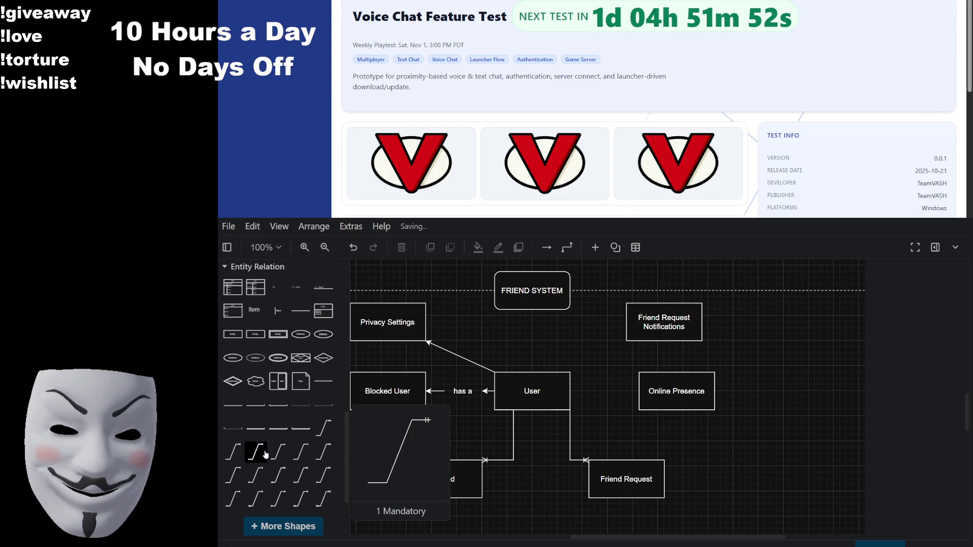
click(241, 453)
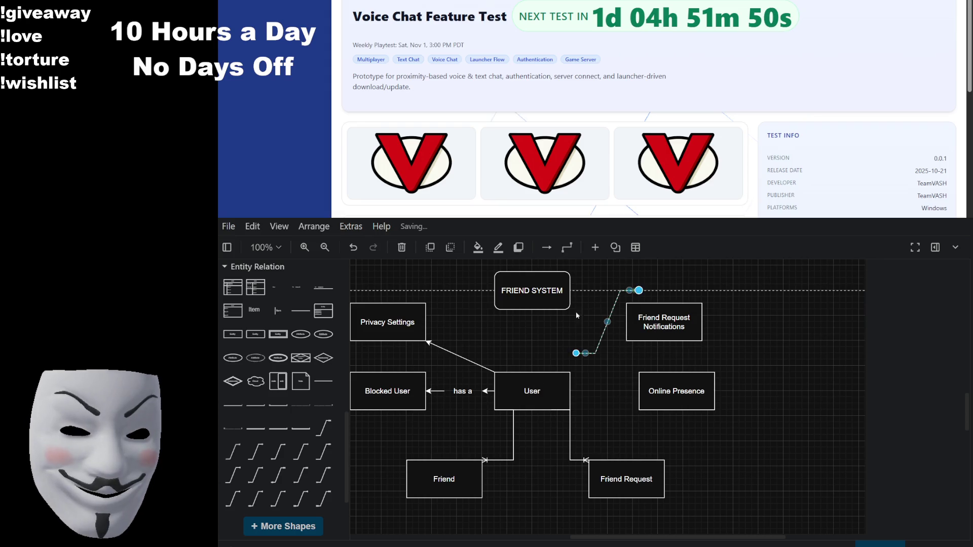
drag(576, 353, 570, 372)
drag(638, 290, 627, 341)
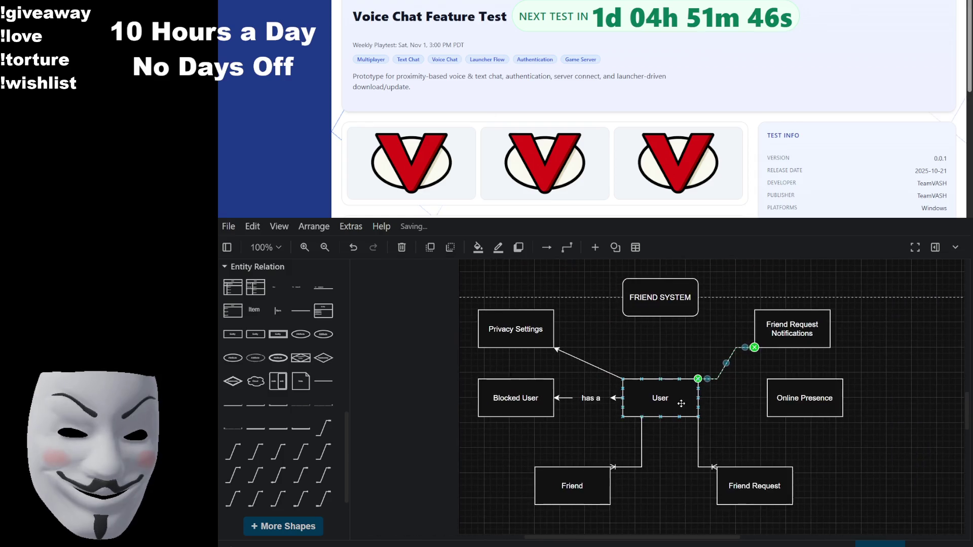
Step: Replace the Blocked User arrow with a relationship connector and nudge Privacy Settings down-right
click(617, 403)
key(Delete)
click(563, 398)
key(Delete)
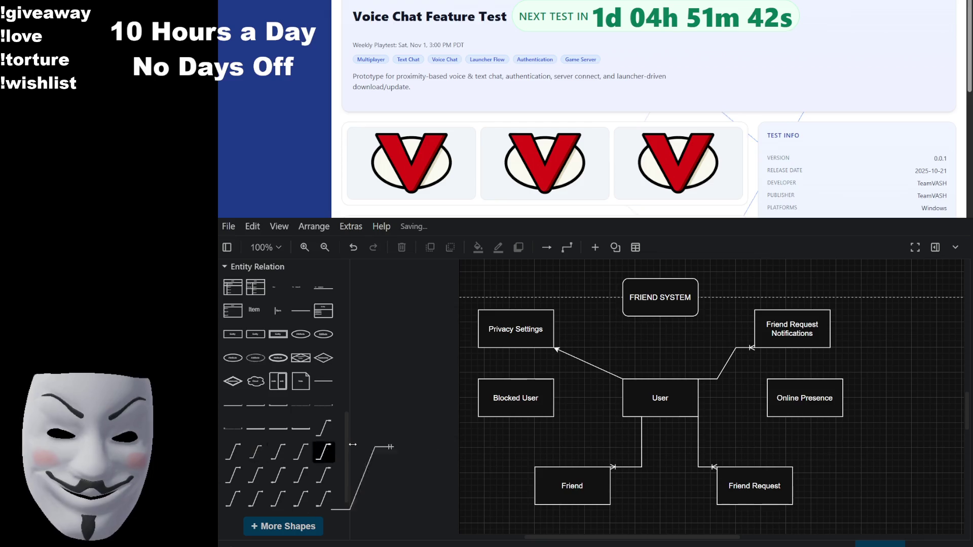
click(241, 454)
mouse_move(610, 422)
mouse_down()
mouse_move(624, 417)
mouse_move(624, 398)
mouse_up()
mouse_move(559, 473)
mouse_down()
mouse_move(554, 400)
mouse_move(564, 377)
mouse_up()
click(584, 442)
click(625, 451)
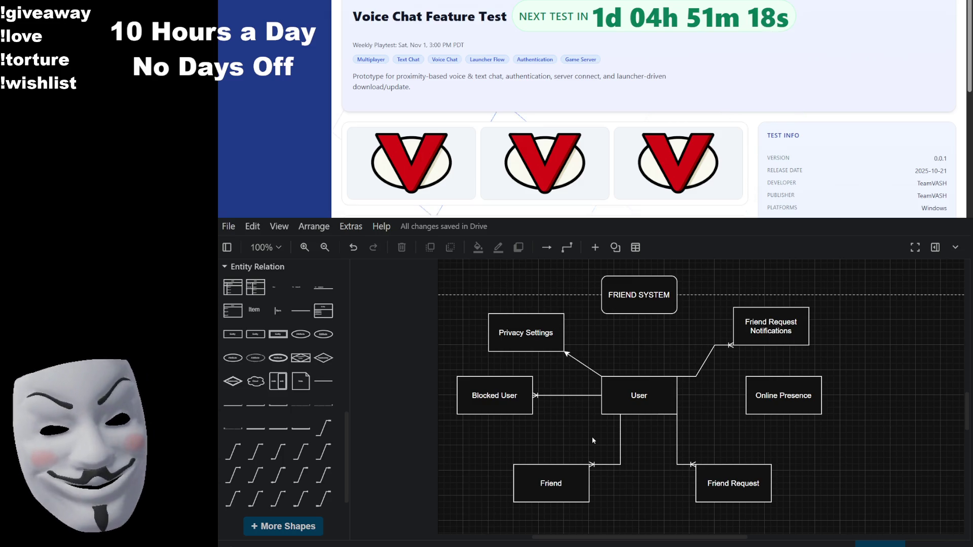
click(584, 366)
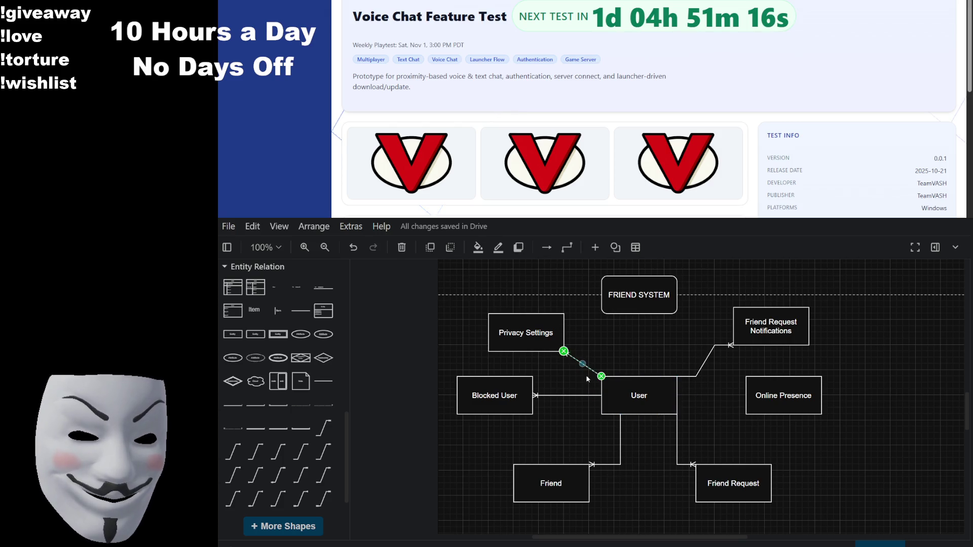
Step: Delete the arrow from Privacy Settings to User
key(Delete)
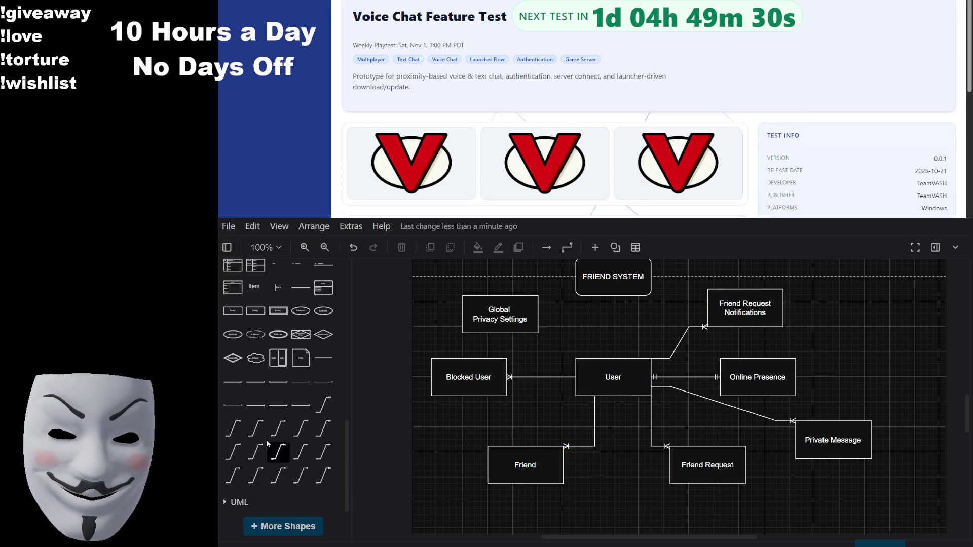
Step: Join User's top-left to Global Privacy Settings with an ER connector, and FRIEND SYSTEM's bottom to User's top
mouse_move(276, 449)
mouse_down()
mouse_move(446, 461)
mouse_move(575, 352)
mouse_up()
drag(547, 383, 576, 358)
drag(607, 320, 539, 333)
click(608, 324)
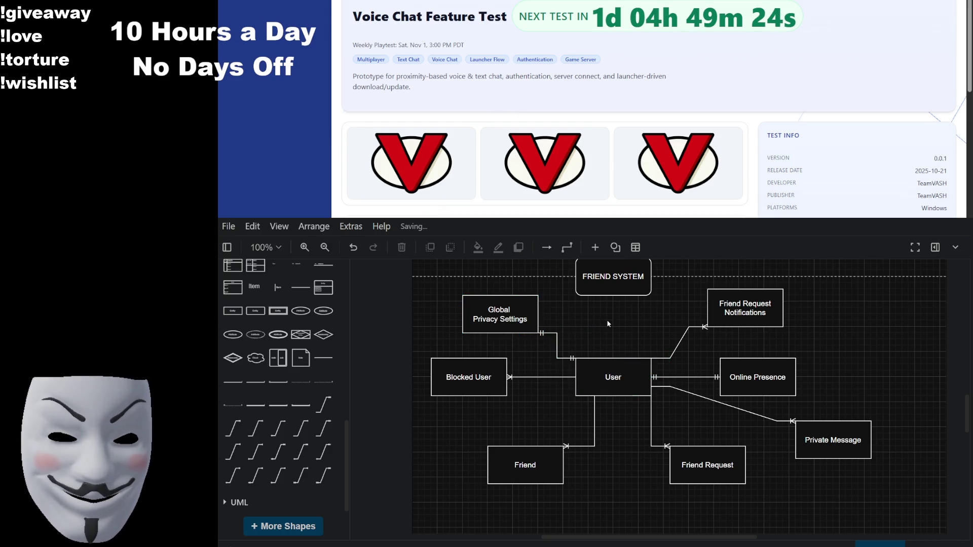
drag(616, 317, 613, 377)
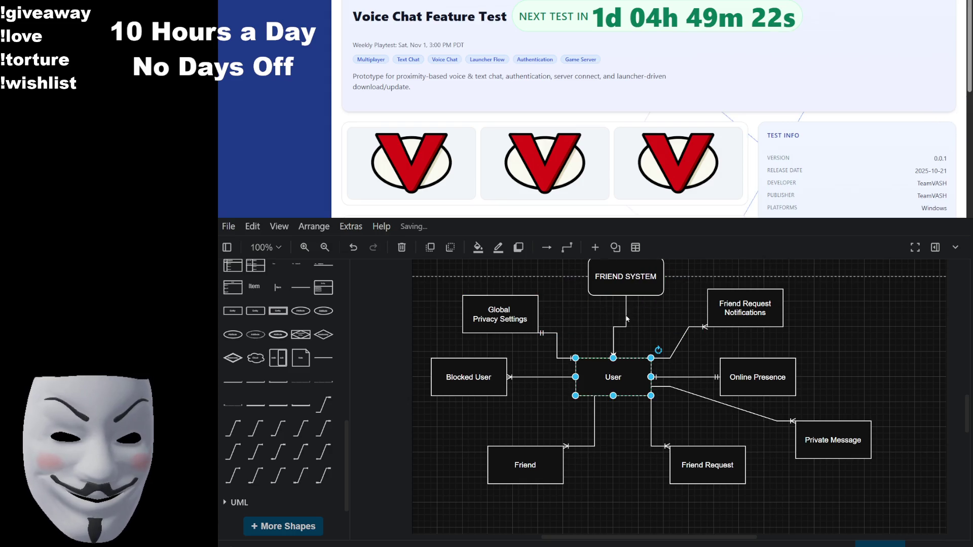
click(867, 335)
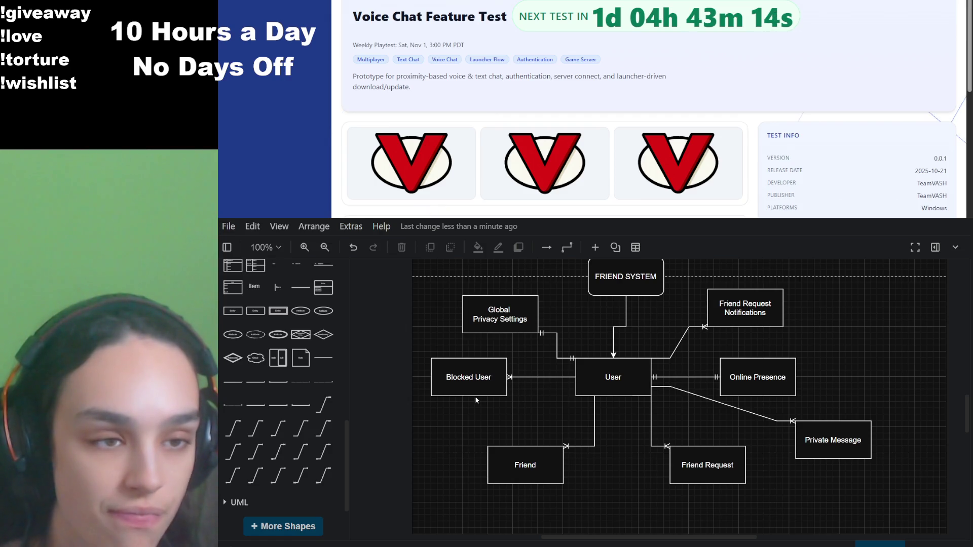
click(546, 449)
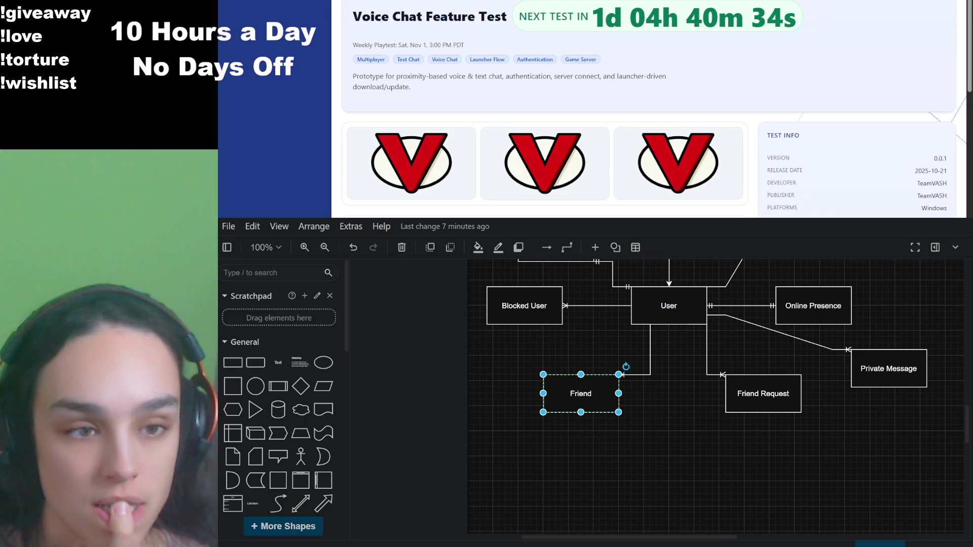
Step: Place a rectangle labelled 'Permission' just below Friend, nudging it slightly lower
scroll(534, 406, down, 1)
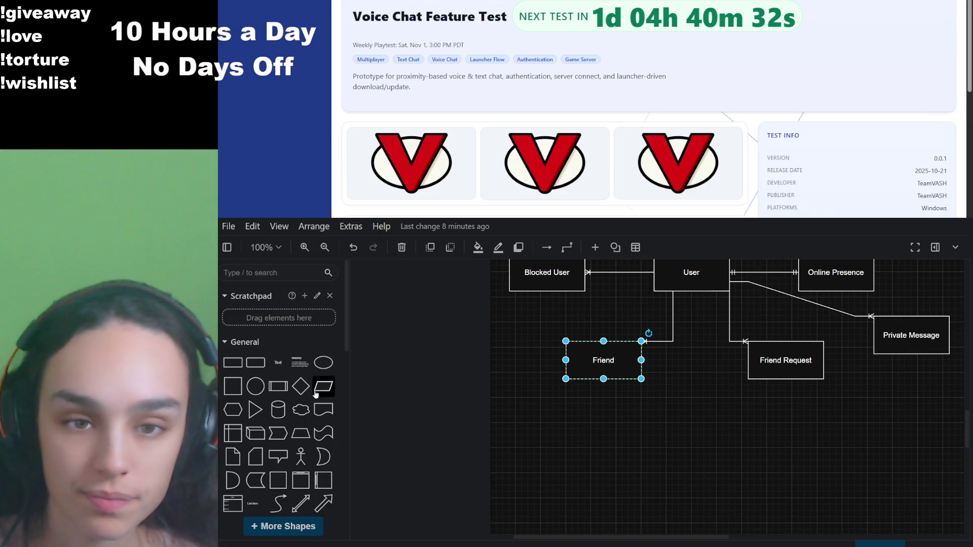
mouse_move(255, 362)
mouse_down()
mouse_move(453, 404)
mouse_move(568, 408)
mouse_up()
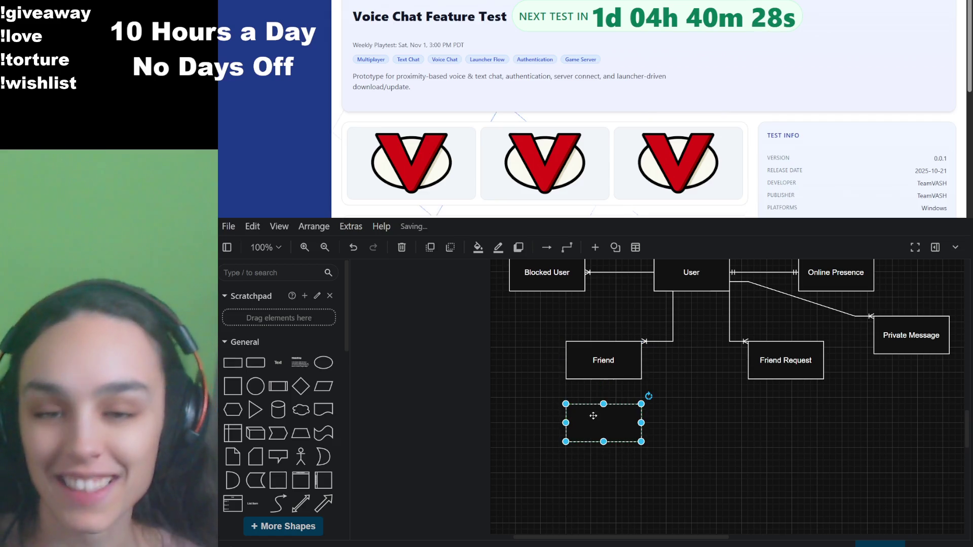
double_click(593, 416)
text(P)
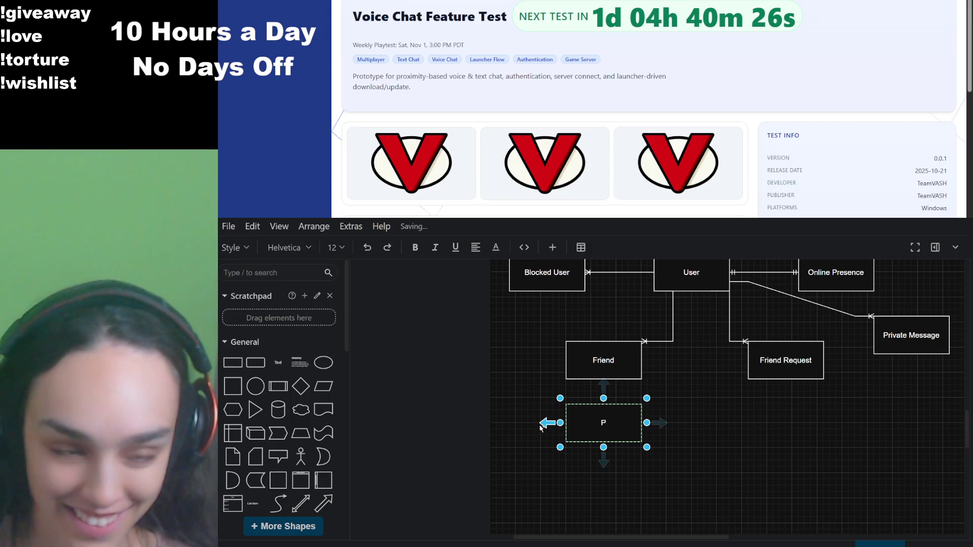
mouse_move(541, 429)
text(ermissio)
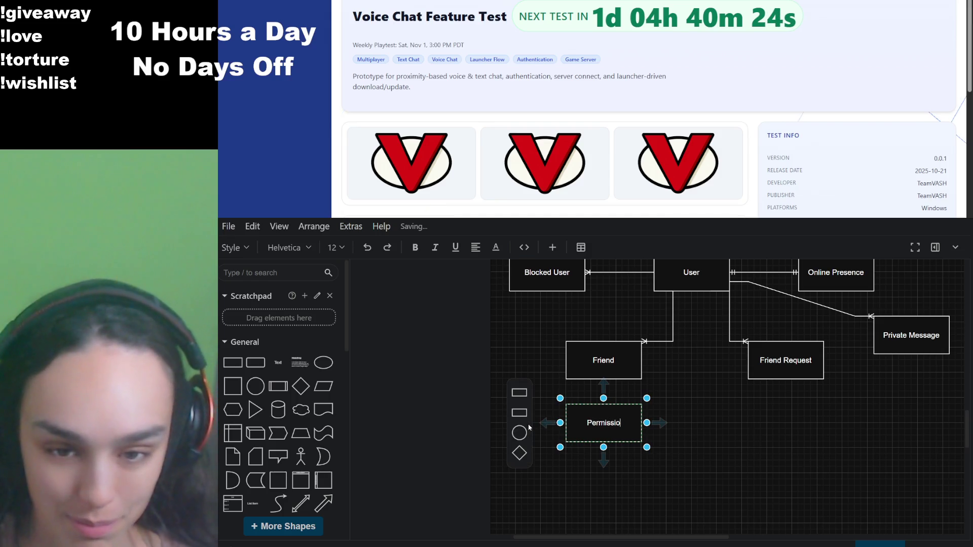
text(ns)
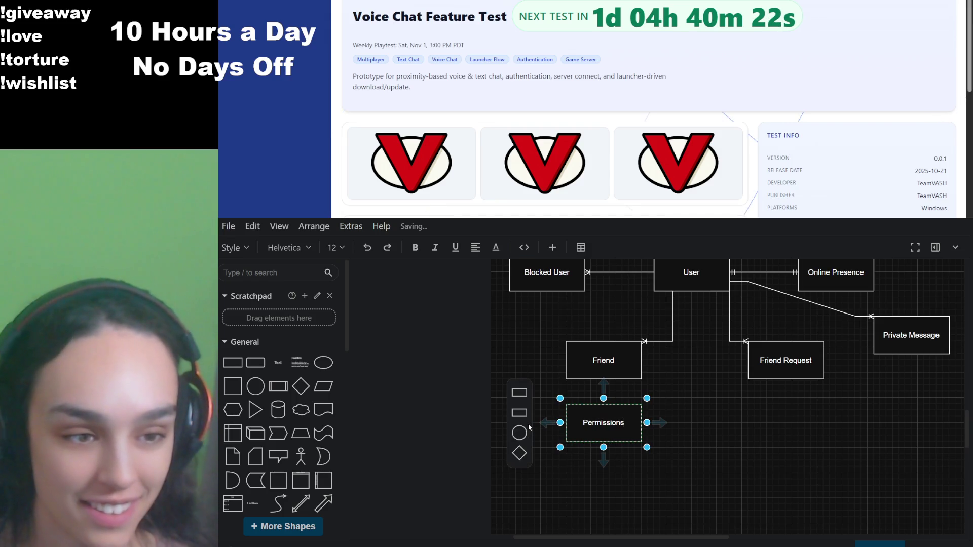
click(700, 434)
click(558, 435)
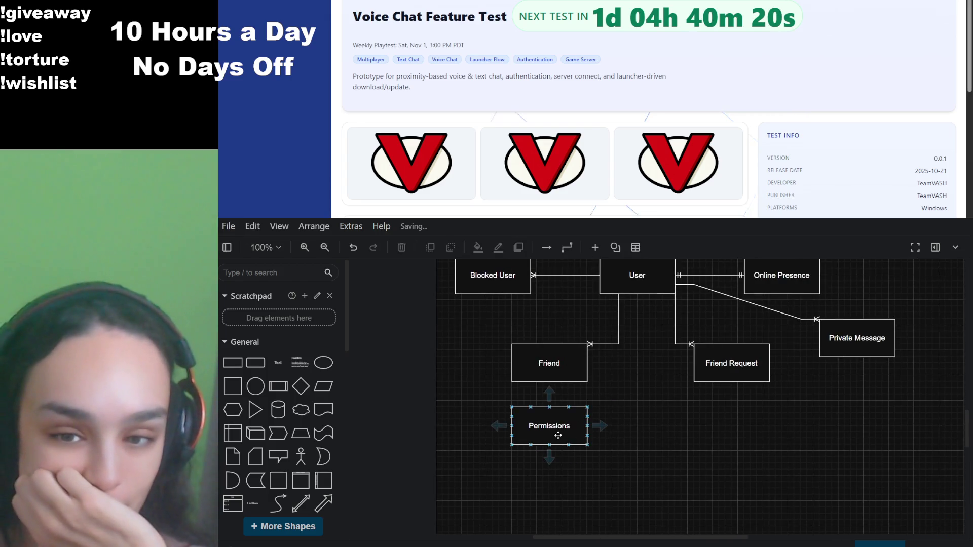
drag(577, 425, 577, 437)
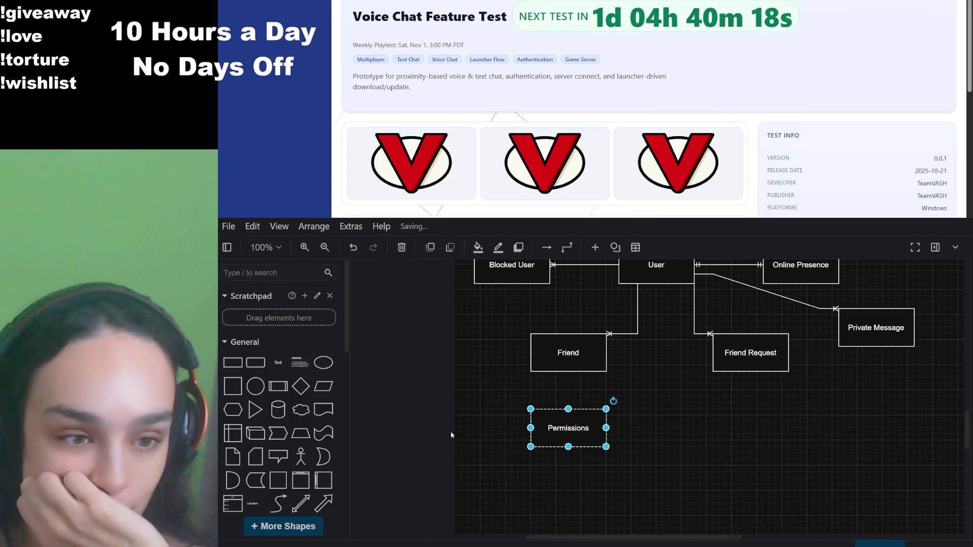
double_click(588, 421)
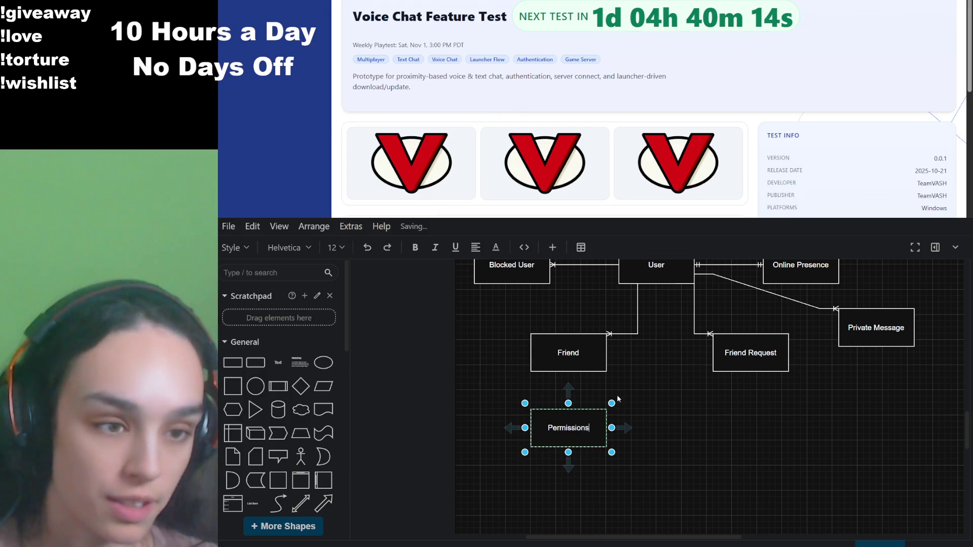
key(BackSpace)
click(647, 395)
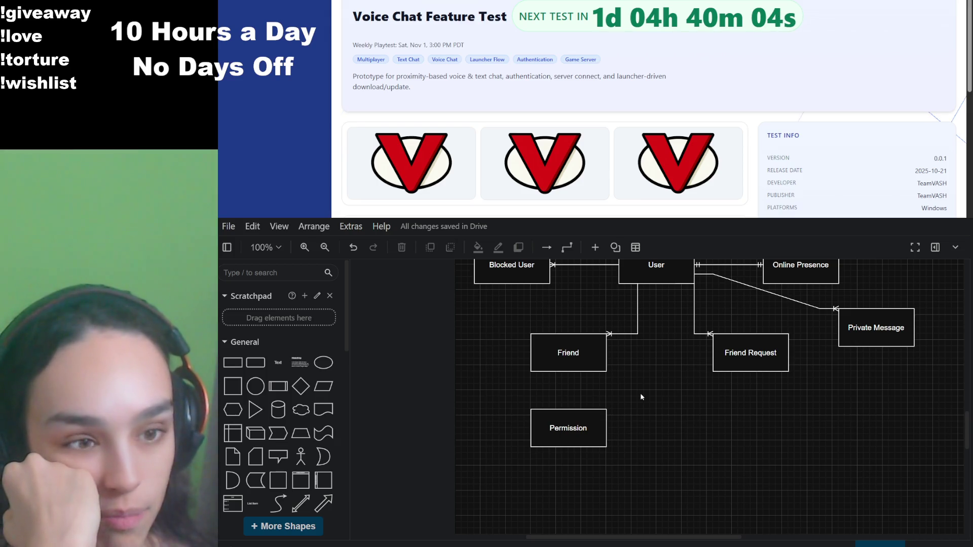
Step: Link Friend to Permission's top edge with a one-mandatory connector and move Permission closer to Friend
scroll(264, 424, down, 1)
scroll(264, 424, down, 10)
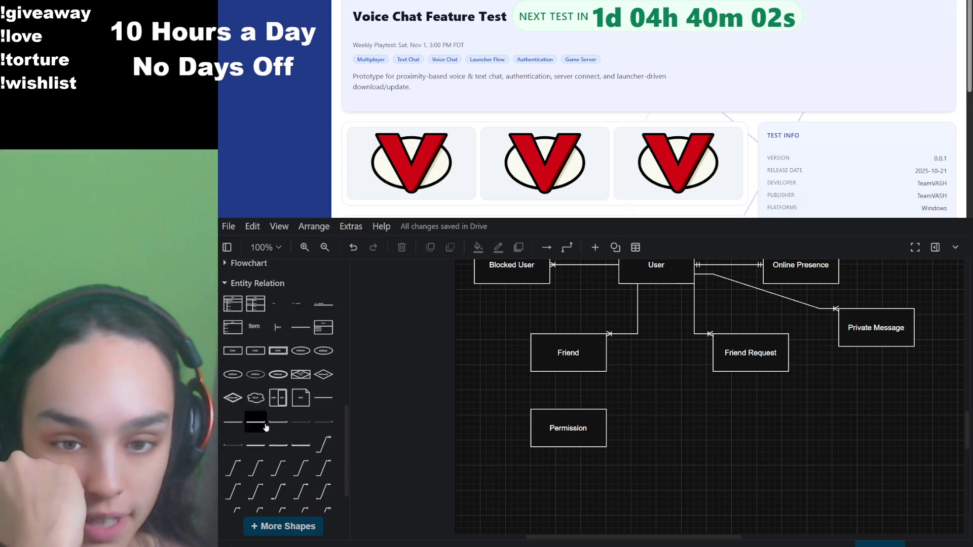
mouse_move(257, 428)
drag(257, 428, 682, 446)
mouse_move(713, 415)
mouse_down()
mouse_move(585, 385)
mouse_move(568, 372)
mouse_move(586, 442)
mouse_up()
click(658, 426)
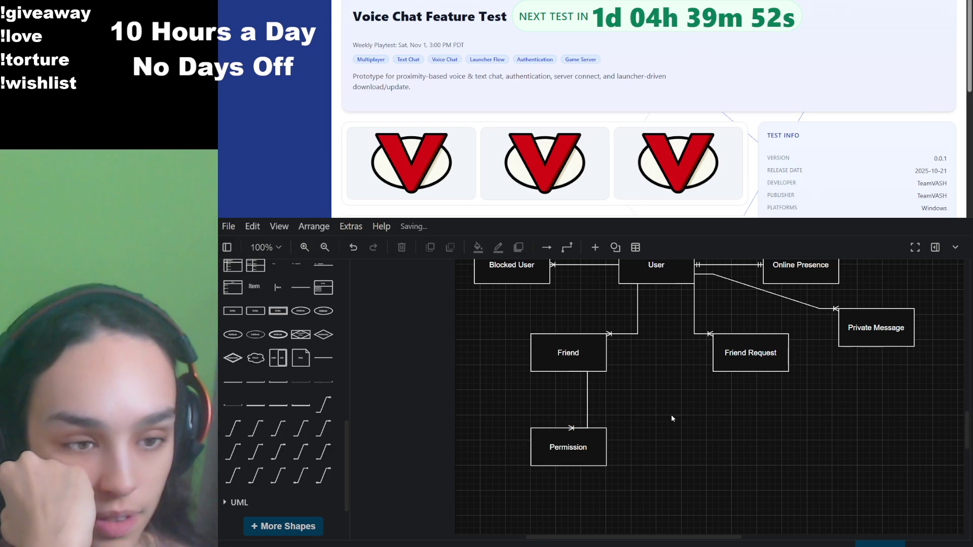
scroll(654, 416, right, 2)
scroll(654, 416, up, 2)
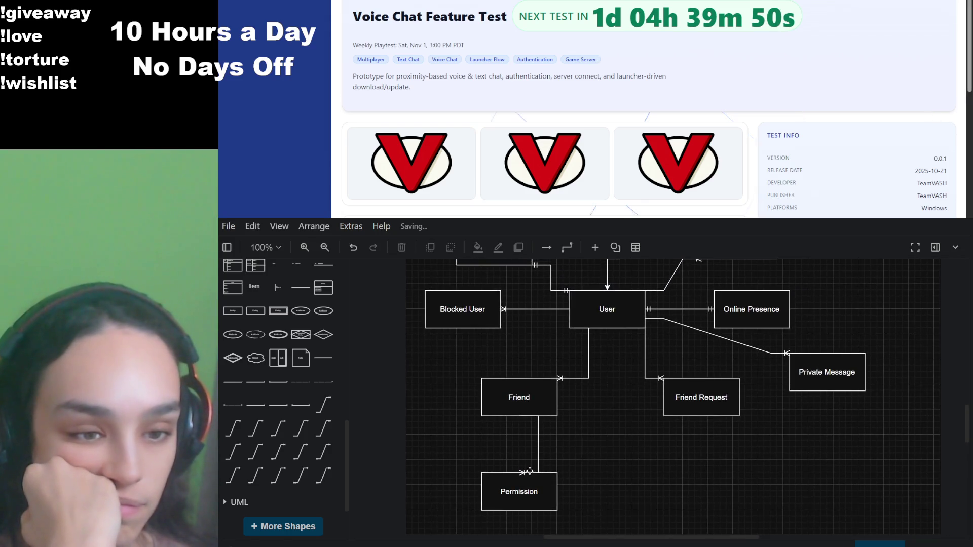
click(520, 474)
mouse_move(520, 475)
mouse_down()
mouse_move(537, 482)
mouse_move(556, 473)
mouse_up()
click(601, 451)
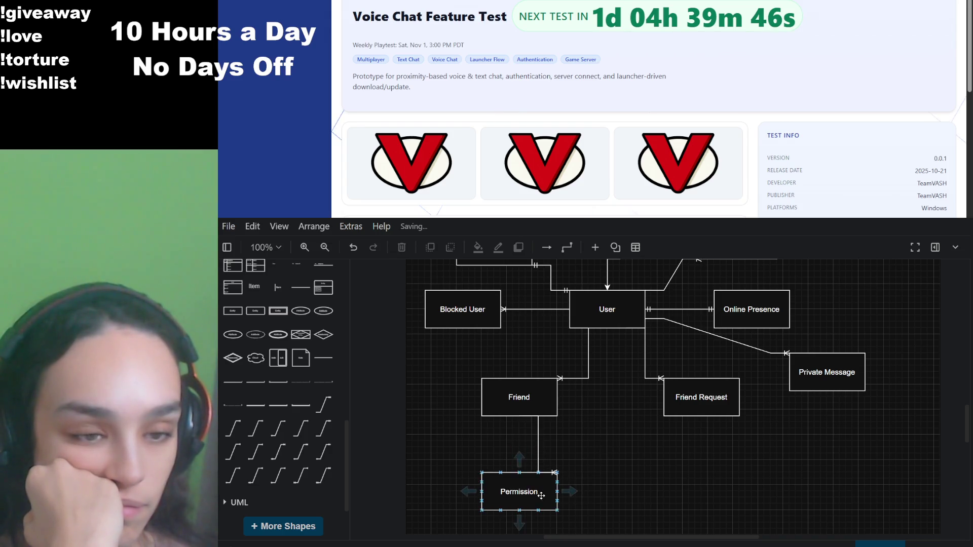
scroll(595, 413, up, 1)
drag(525, 494, 525, 469)
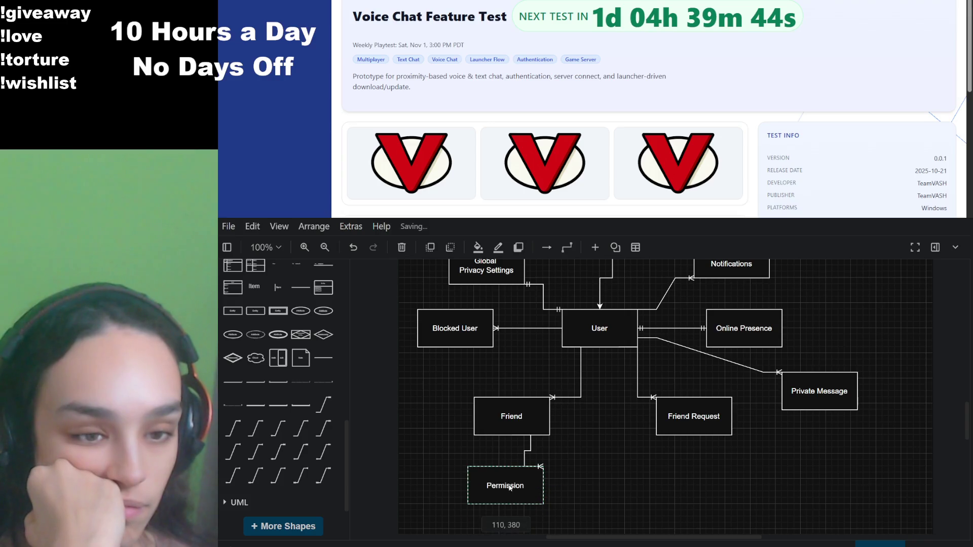
Step: Delete the connector from the FRIEND SYSTEM title box to User
drag(588, 432, 561, 463)
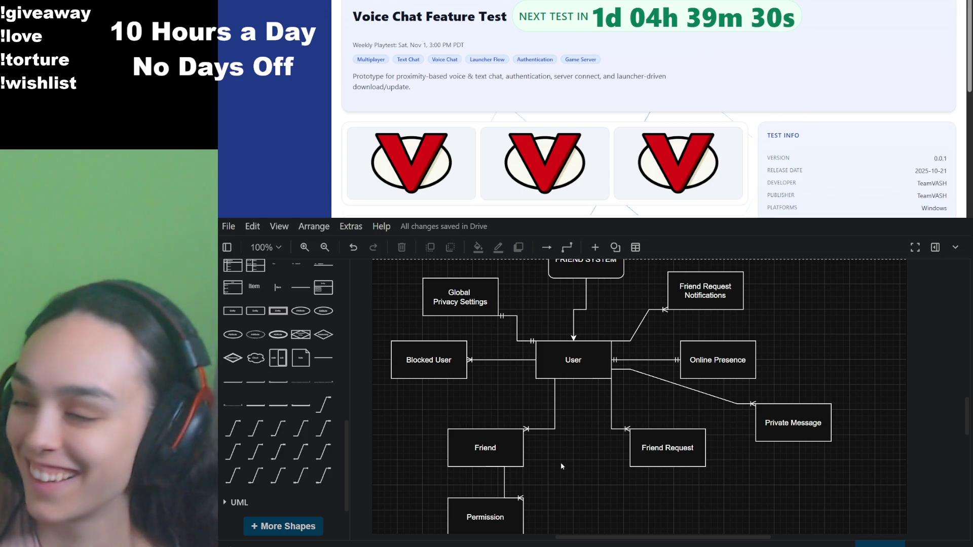
mouse_move(634, 290)
mouse_down()
mouse_move(625, 278)
mouse_move(654, 353)
mouse_up()
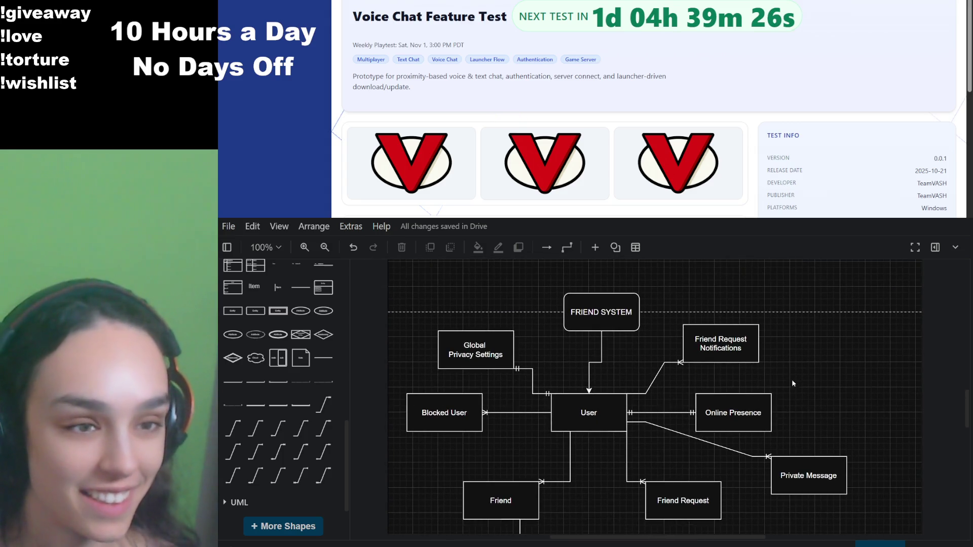
click(599, 360)
key(Delete)
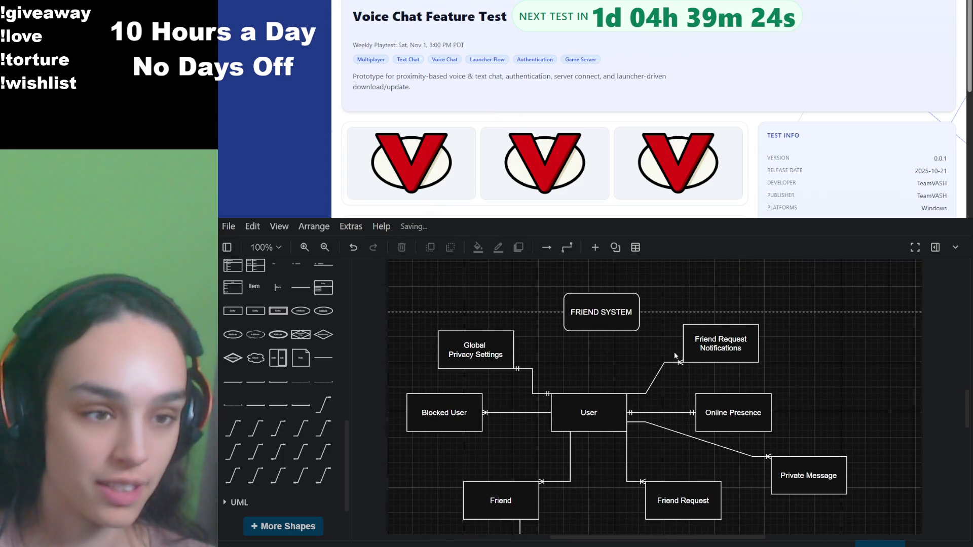
drag(817, 367, 825, 320)
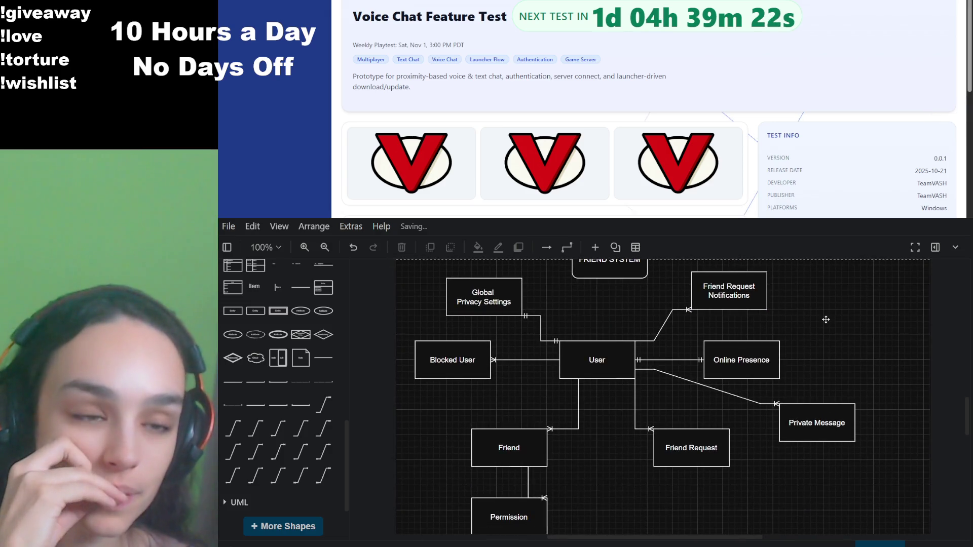
double_click(599, 358)
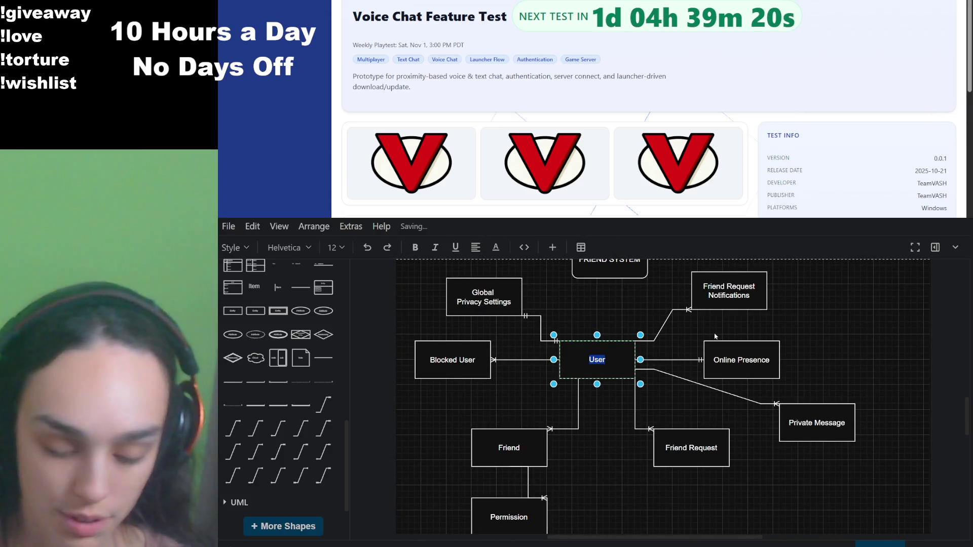
Step: Rename the User box to 'Player' and shift Private Message slightly left
text(Player)
click(828, 317)
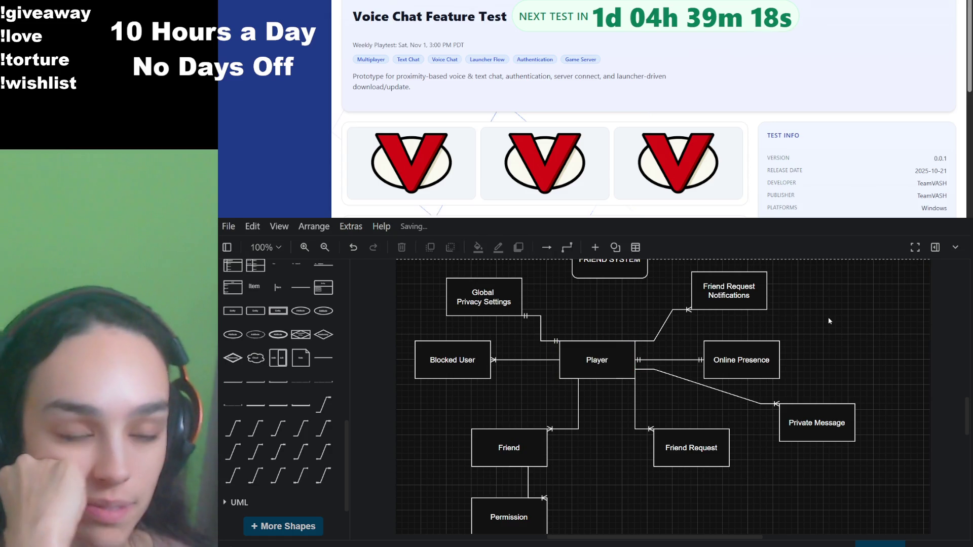
click(821, 428)
drag(821, 428, 802, 429)
click(828, 353)
click(768, 369)
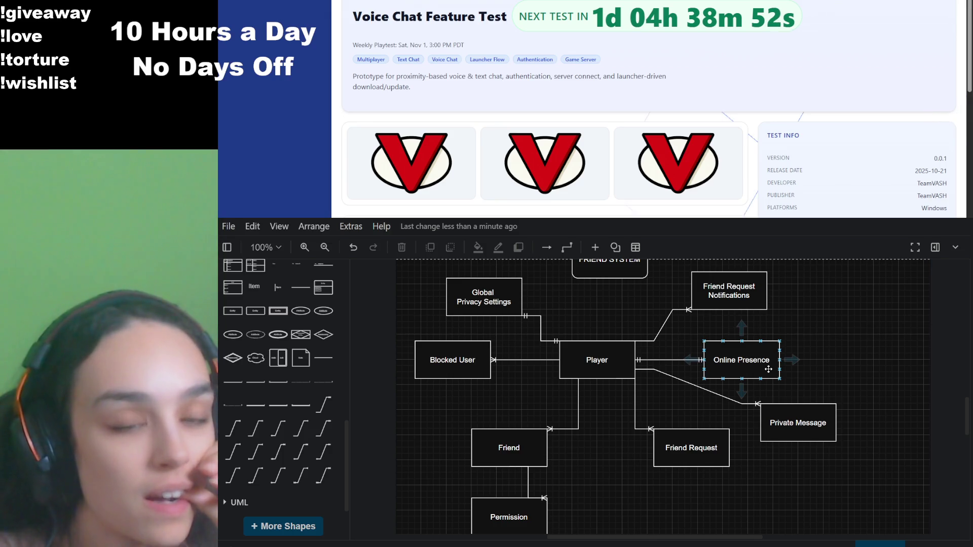
scroll(768, 369, down, 3)
scroll(769, 370, left, 3)
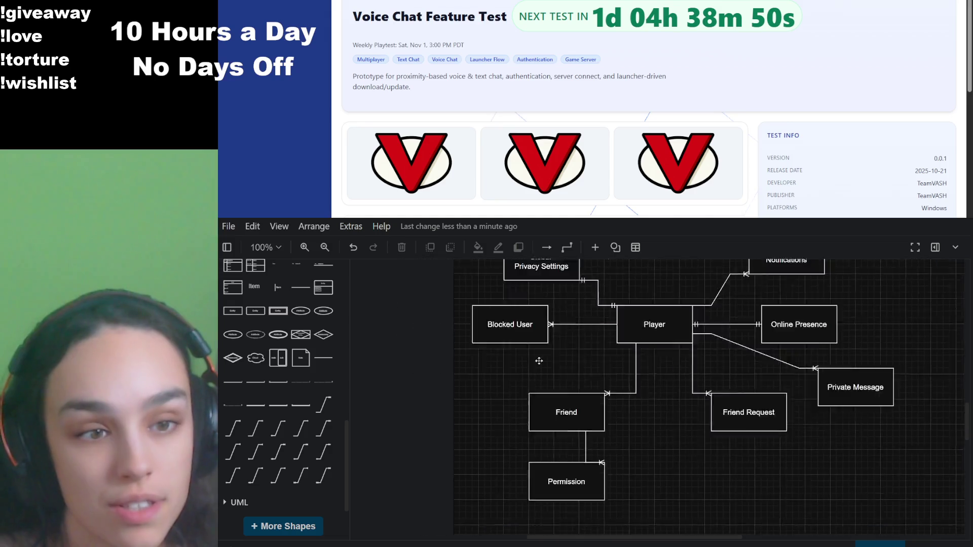
Step: Copy Permission to the left of Blocked User and join them with a 1 to Many connector
click(596, 449)
mouse_move(596, 449)
mouse_down()
mouse_move(659, 469)
mouse_move(445, 329)
mouse_up()
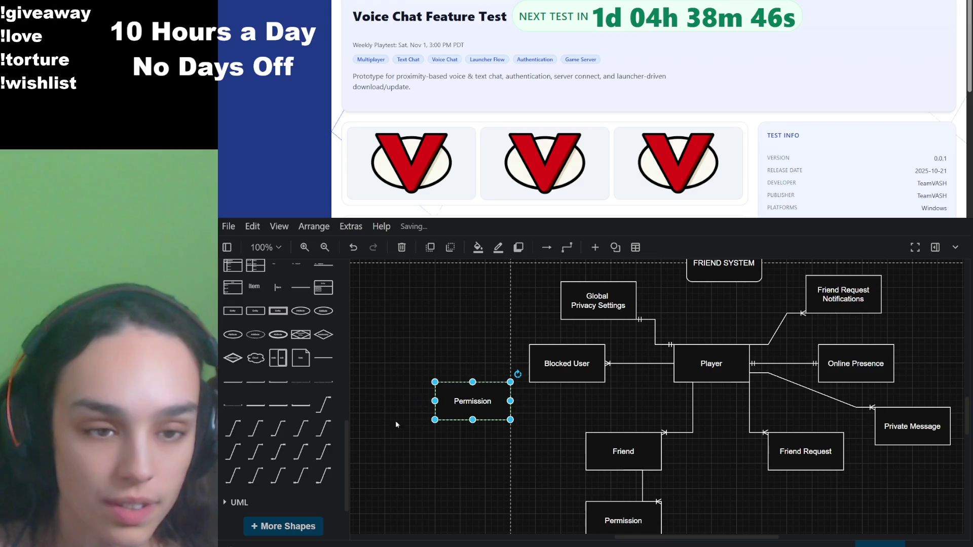
click(240, 428)
mouse_move(467, 432)
mouse_down()
mouse_move(513, 402)
mouse_move(532, 363)
mouse_up()
drag(465, 433, 475, 385)
scroll(675, 408, down, 2)
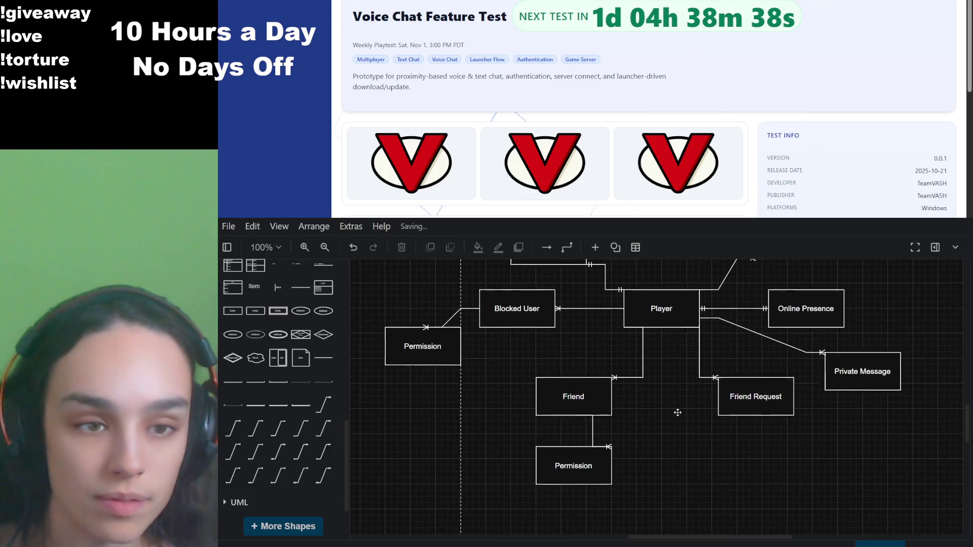
drag(666, 394, 648, 432)
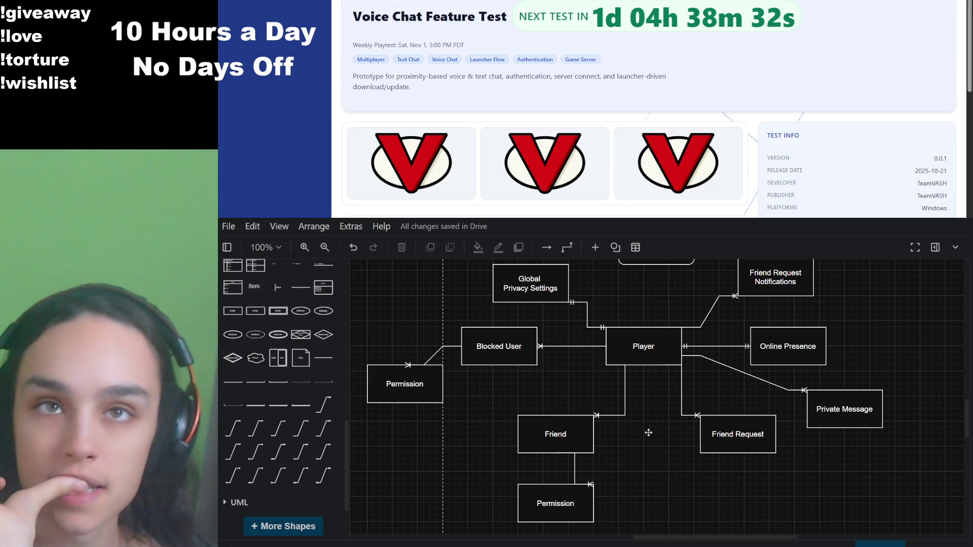
drag(648, 432, 648, 447)
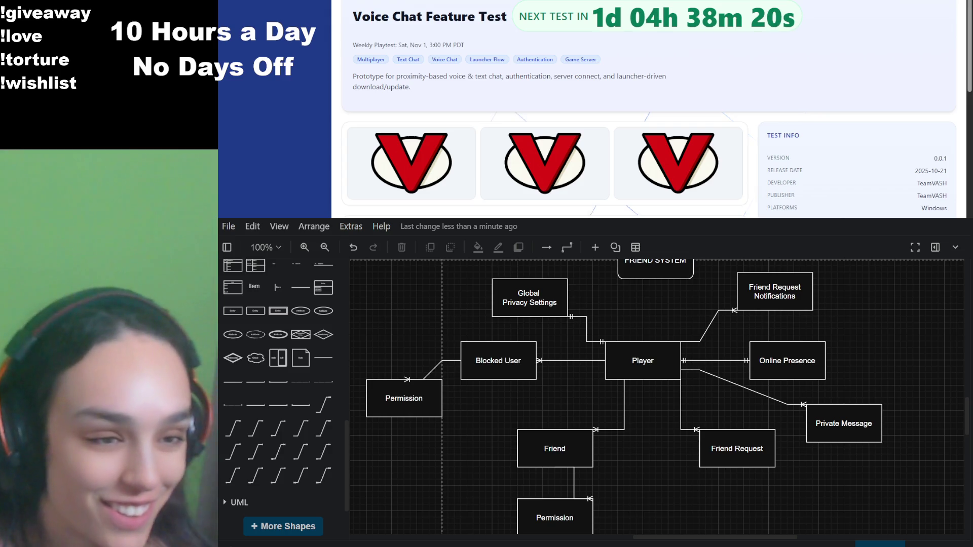
scroll(560, 369, right, 2)
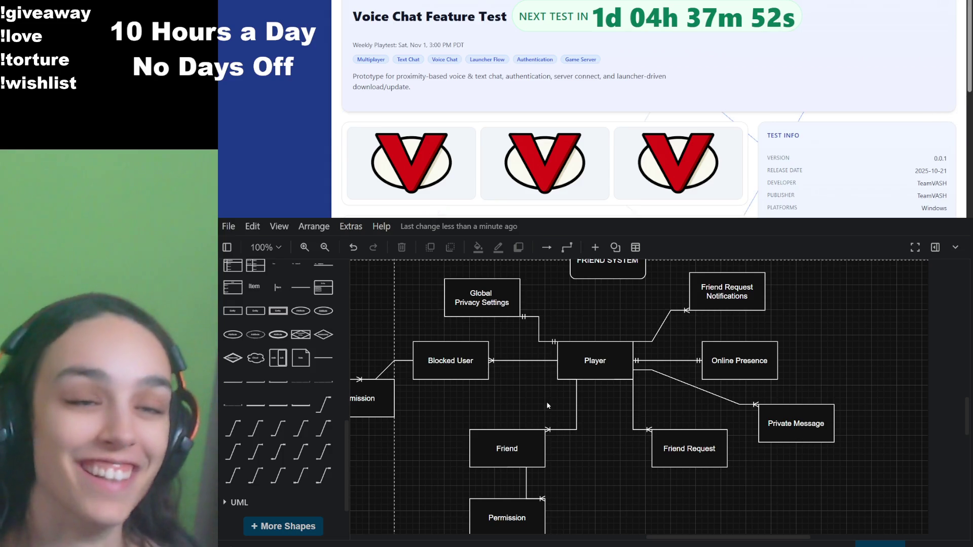
mouse_move(496, 380)
mouse_down()
mouse_move(571, 432)
mouse_move(451, 410)
mouse_move(471, 368)
mouse_up()
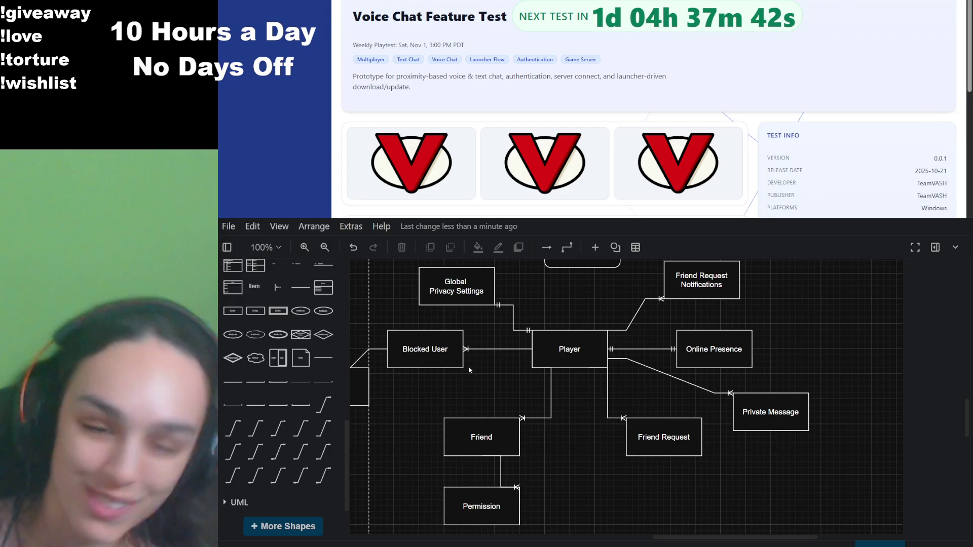
mouse_move(561, 314)
mouse_down()
mouse_move(605, 404)
mouse_move(702, 369)
mouse_move(647, 349)
mouse_up()
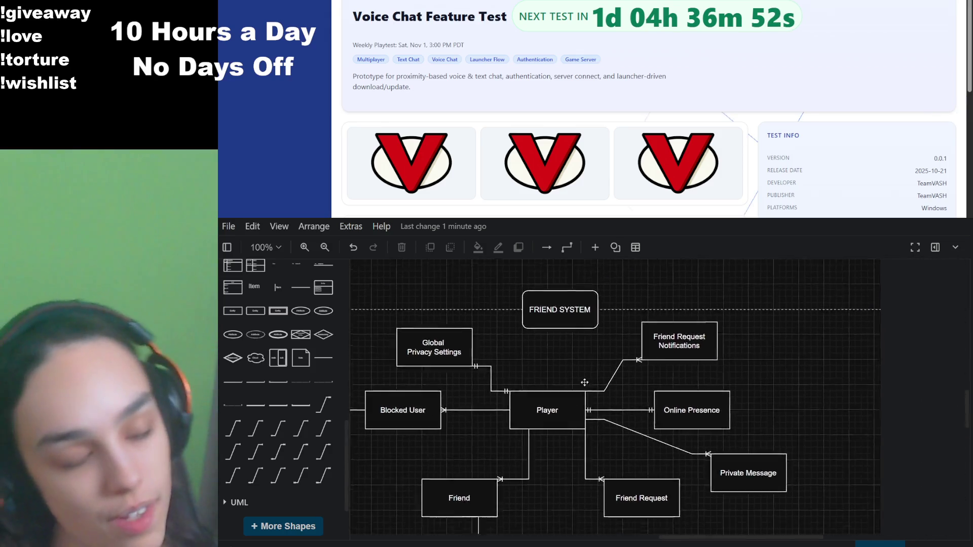
Step: Shift the Online Presence box up and to the right of Player so its link re-routes
click(687, 368)
drag(686, 368, 706, 362)
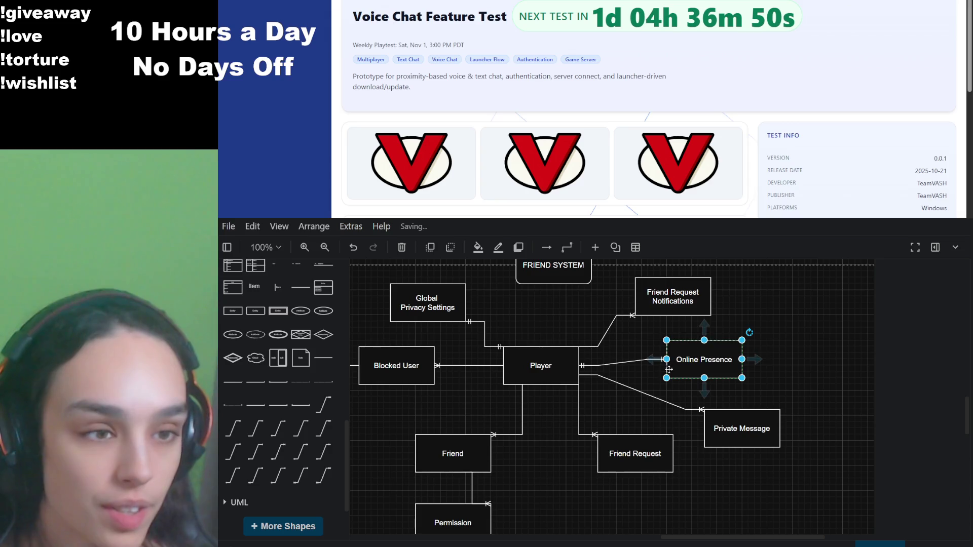
drag(564, 444, 638, 416)
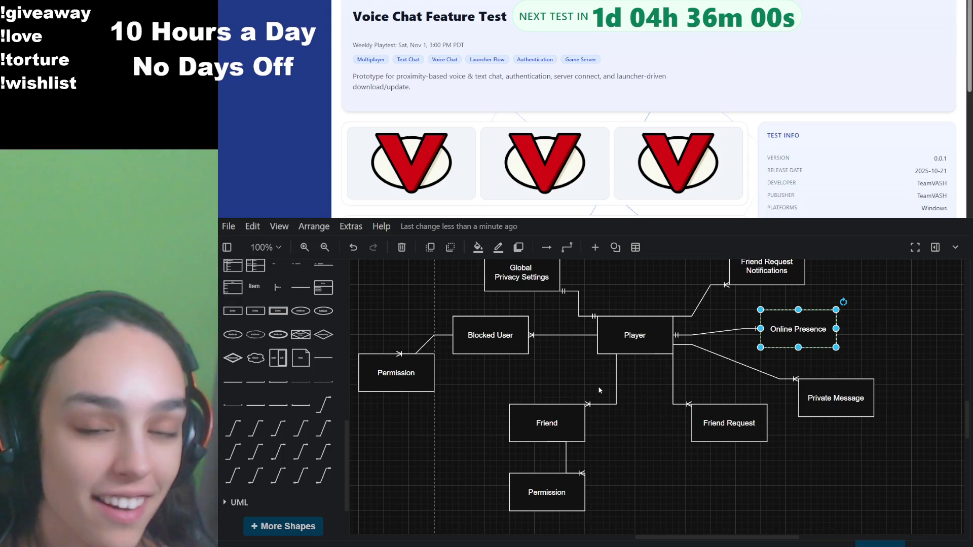
Step: Nudge the left Permission box slightly down and left, then deselect it
drag(547, 492, 543, 495)
click(648, 390)
mouse_move(647, 391)
mouse_down()
mouse_move(562, 532)
mouse_move(595, 411)
mouse_up()
scroll(603, 409, left, 1)
scroll(612, 409, down, 3)
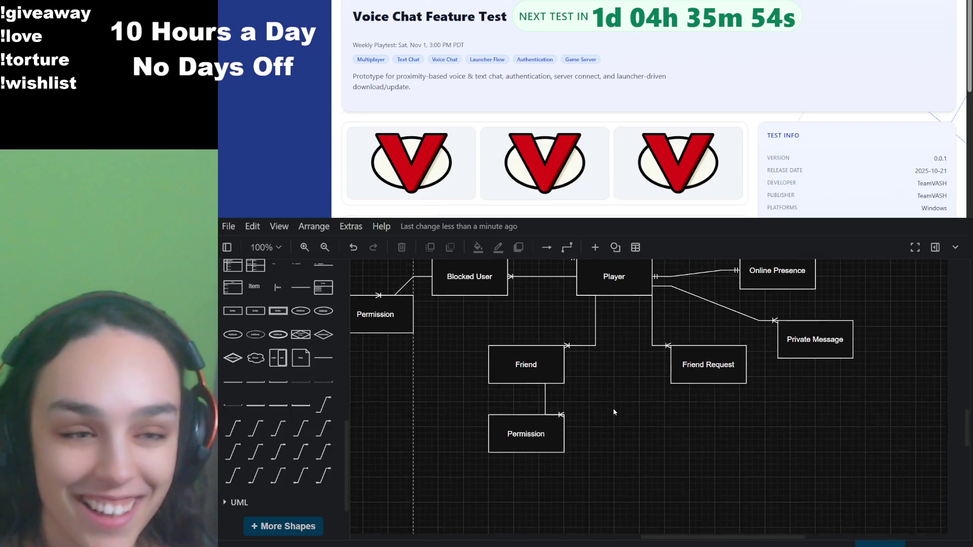
Step: Raise the Permission box beneath Friend closer to it, leaving nothing selected
scroll(613, 409, up, 3)
scroll(614, 411, left, 1)
scroll(613, 412, up, 2)
scroll(651, 454, down, 1)
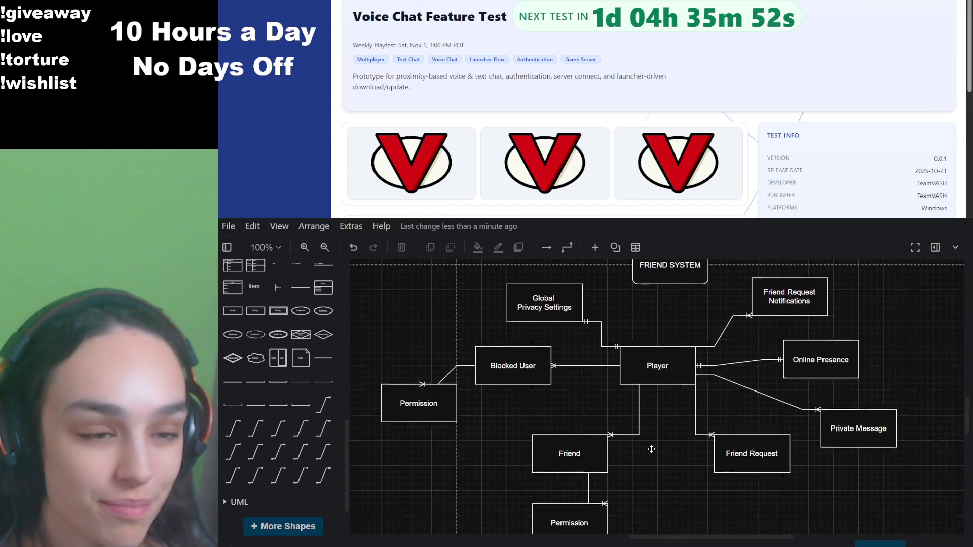
drag(598, 512, 598, 493)
click(658, 459)
scroll(659, 459, up, 1)
scroll(659, 459, right, 1)
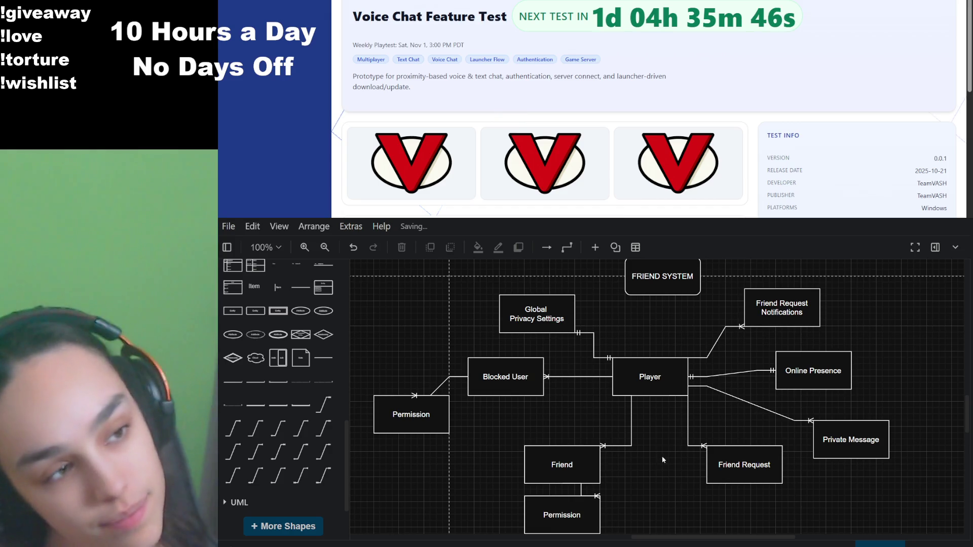
click(661, 305)
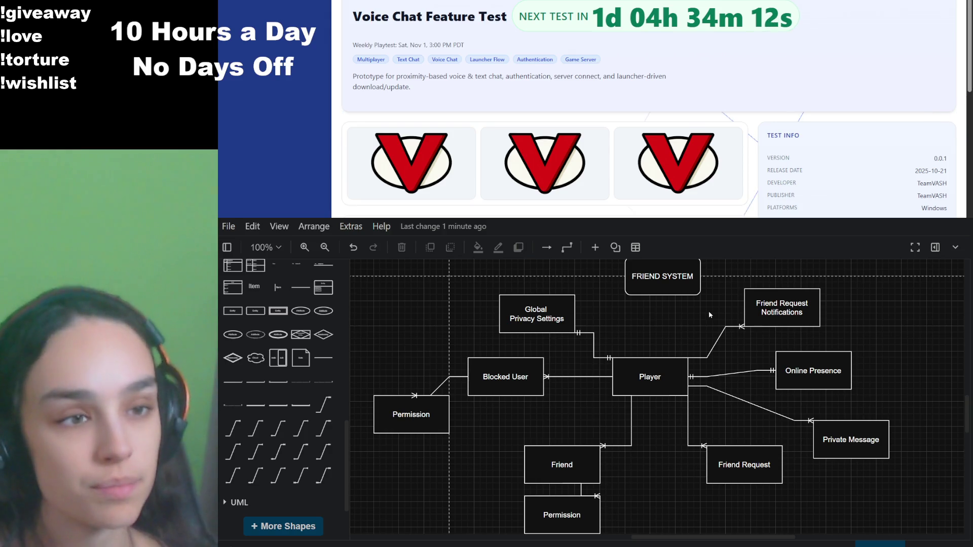
scroll(690, 364, down, 5)
scroll(661, 421, up, 5)
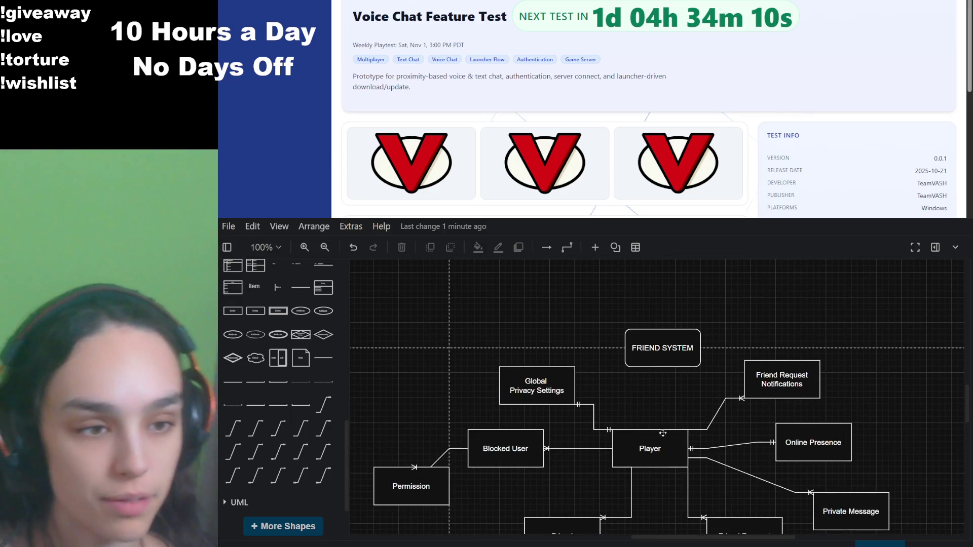
ctrl+scroll(660, 420, down, 3)
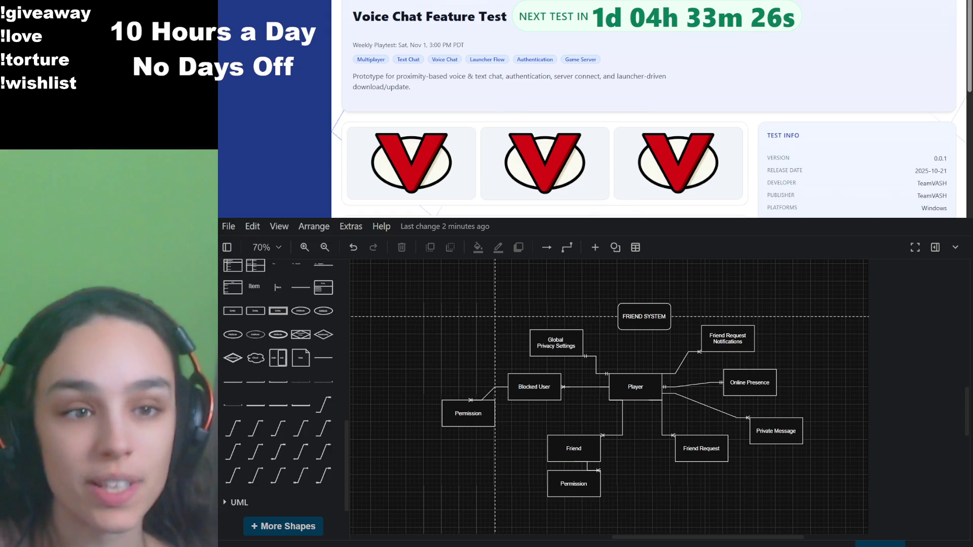
scroll(653, 434, up, 3)
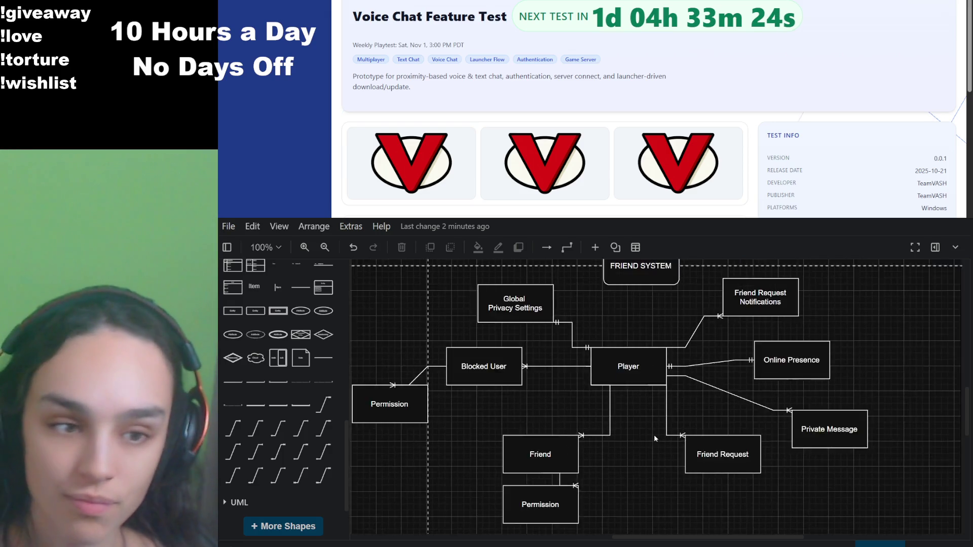
scroll(654, 434, down, 2)
mouse_move(654, 438)
mouse_down()
mouse_move(601, 416)
mouse_move(655, 453)
mouse_move(659, 401)
mouse_move(597, 428)
mouse_move(627, 416)
mouse_up()
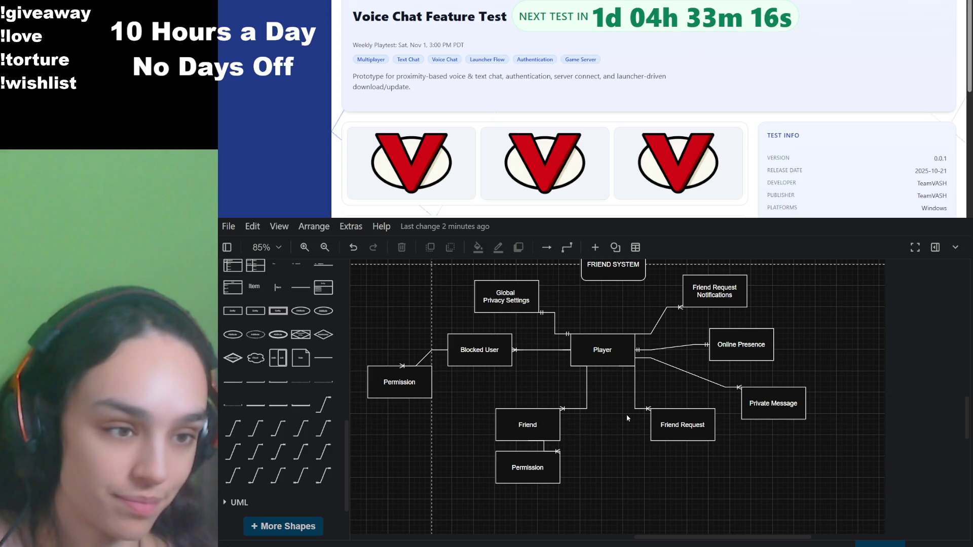
drag(626, 417, 632, 435)
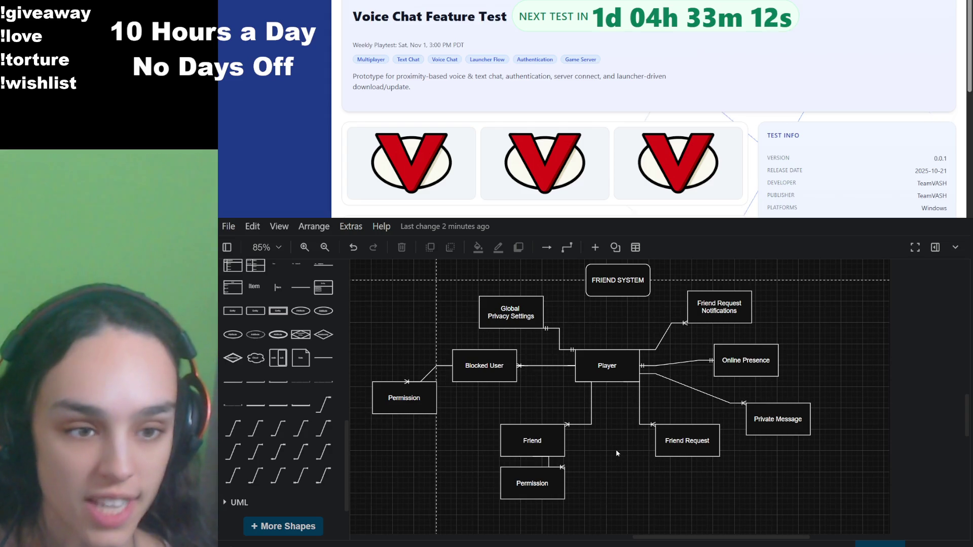
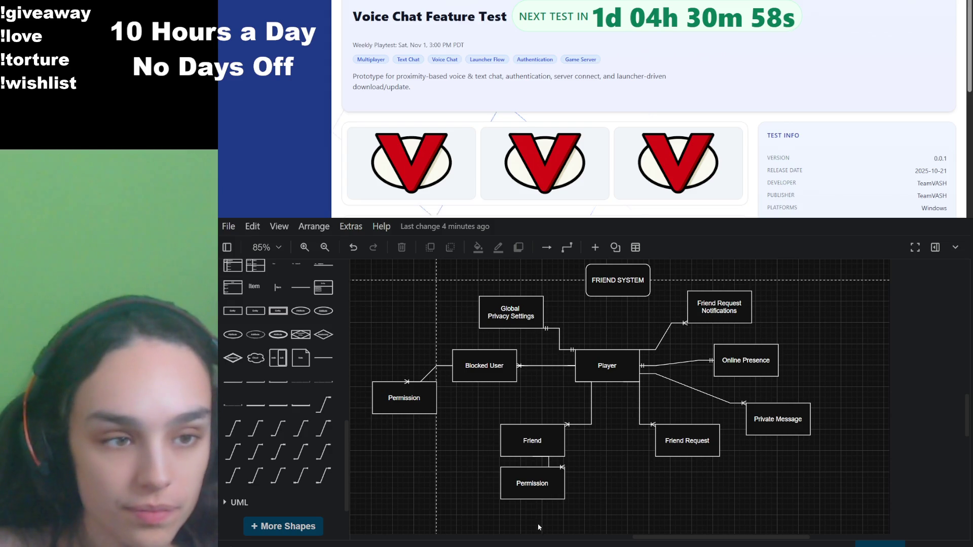
Step: Delete the Private Message entity and its leftover connector to Player, then undo to restore them
mouse_move(598, 497)
mouse_down()
mouse_move(602, 476)
mouse_move(619, 475)
mouse_up()
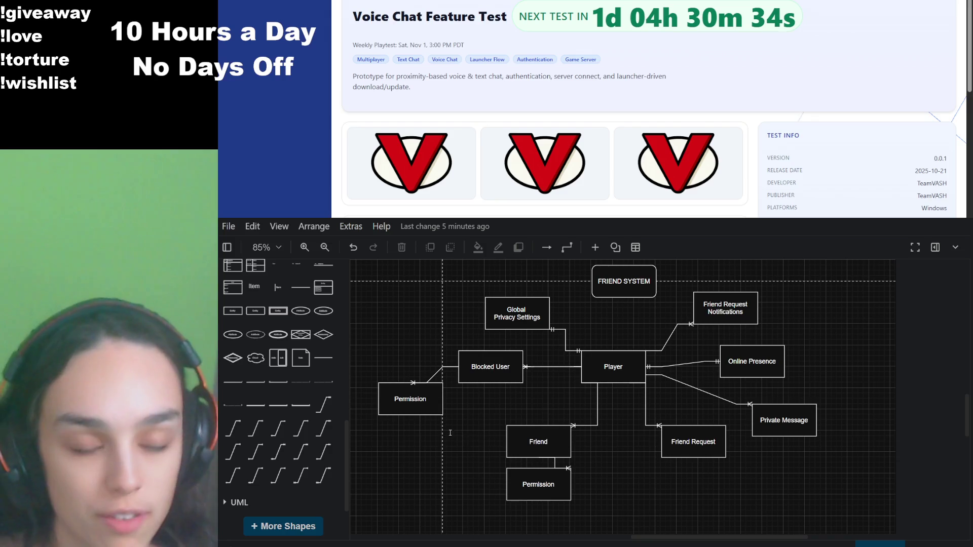
click(768, 429)
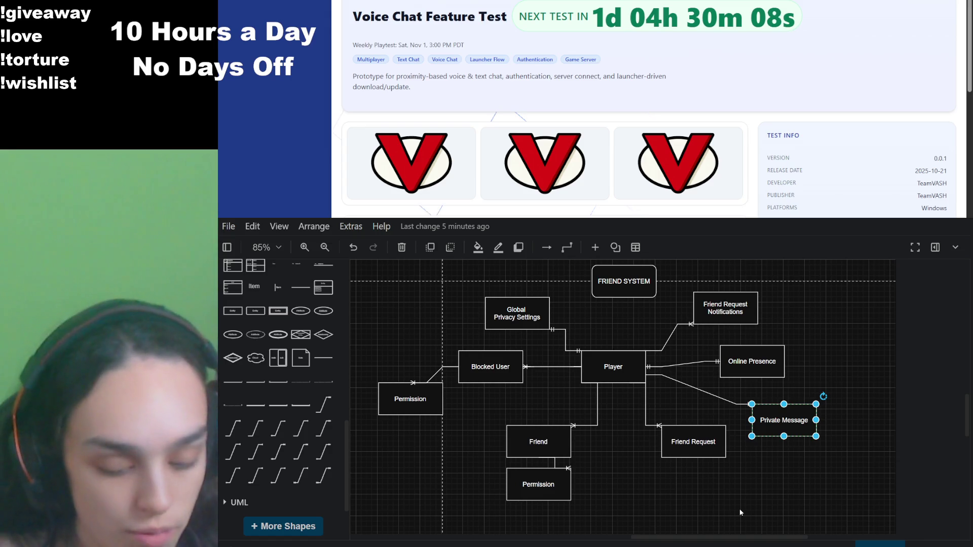
key(Delete)
click(718, 396)
key(Delete)
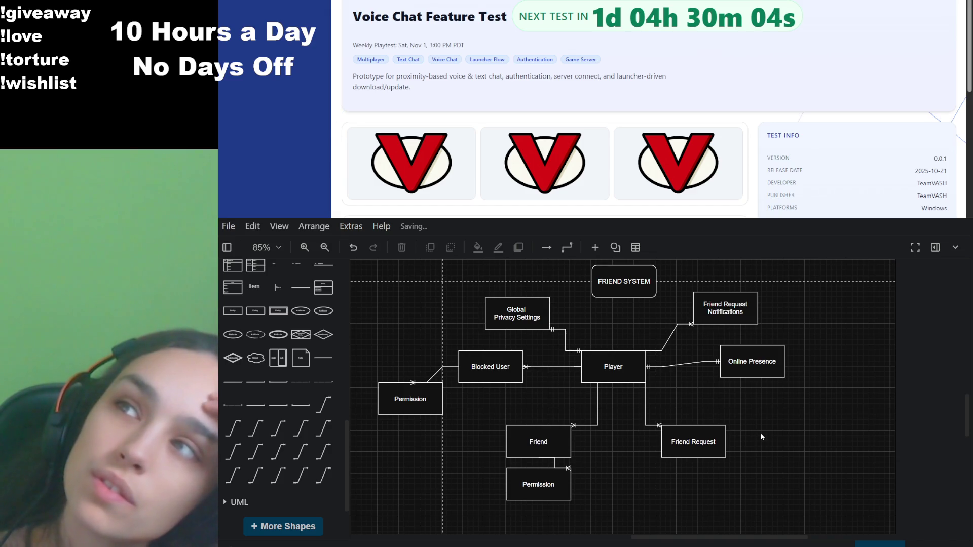
key(ctrl+z)
key(ctrl+z)
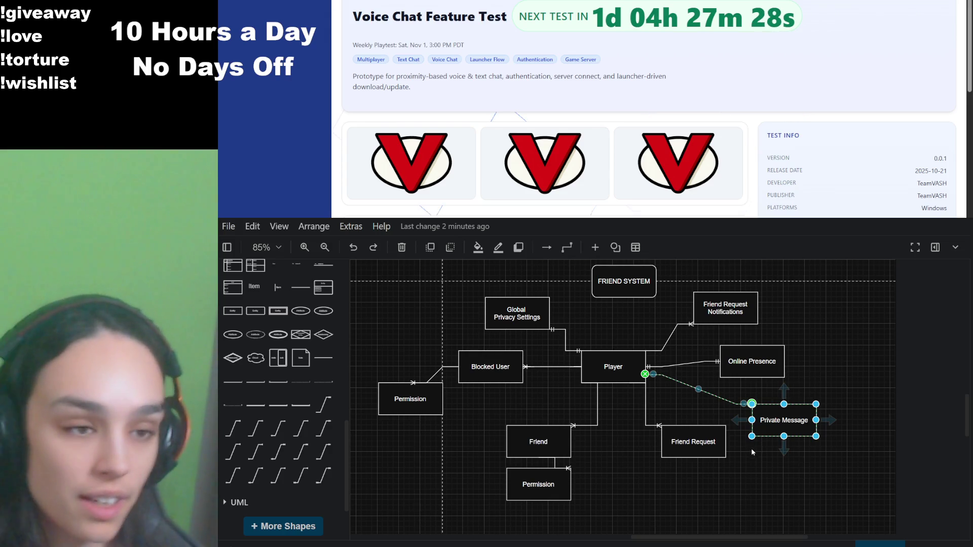
click(751, 448)
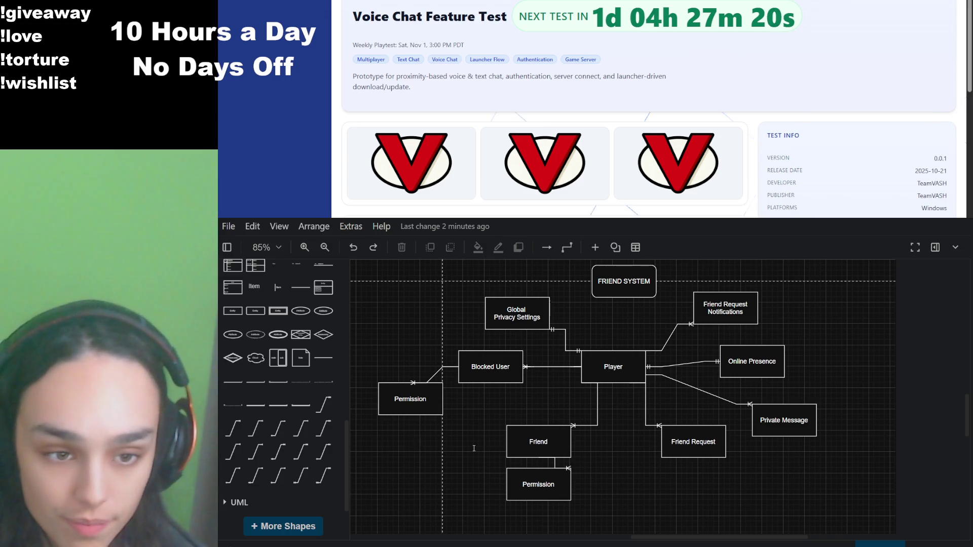
scroll(687, 462, up, 3)
mouse_move(686, 463)
mouse_down()
mouse_move(609, 262)
mouse_move(616, 270)
mouse_up()
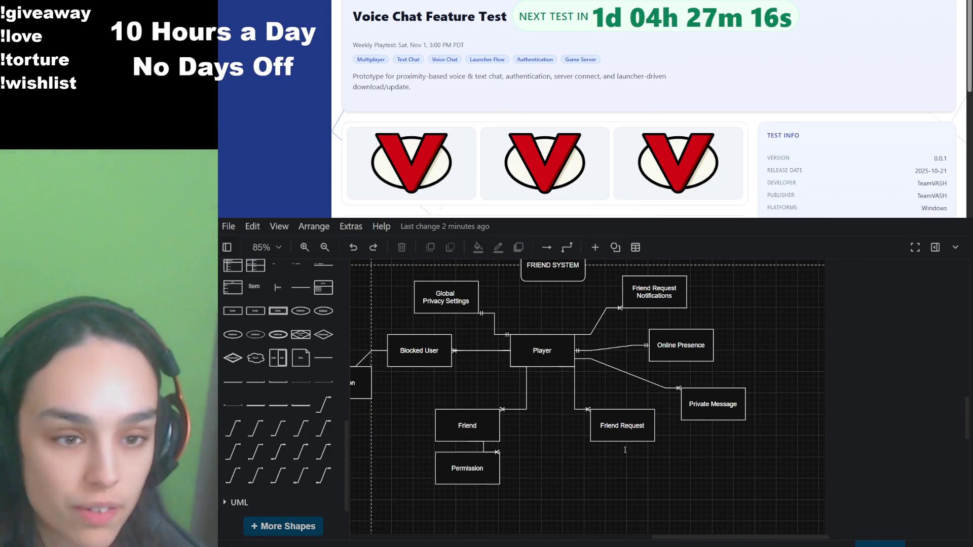